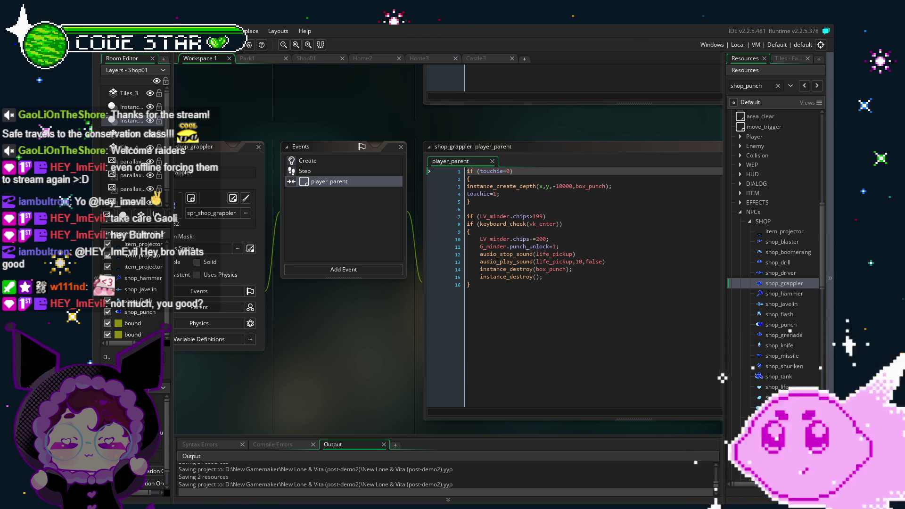
Frame the shop_grappler code and object windows, then switch to the Castle3 room editor
left_click_drag(385, 353, 365, 350)
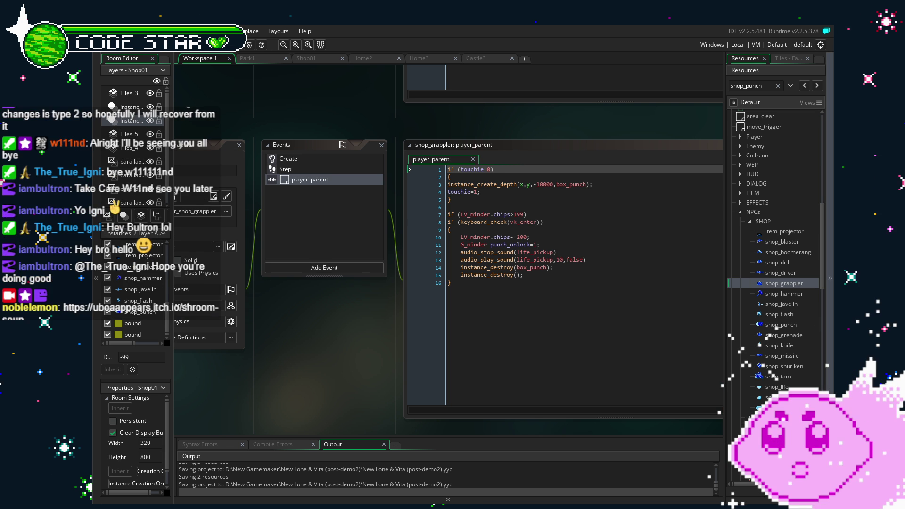
mouse_move(315, 396)
left_mouse_down()
mouse_move(325, 359)
mouse_move(297, 361)
mouse_move(323, 385)
left_mouse_up()
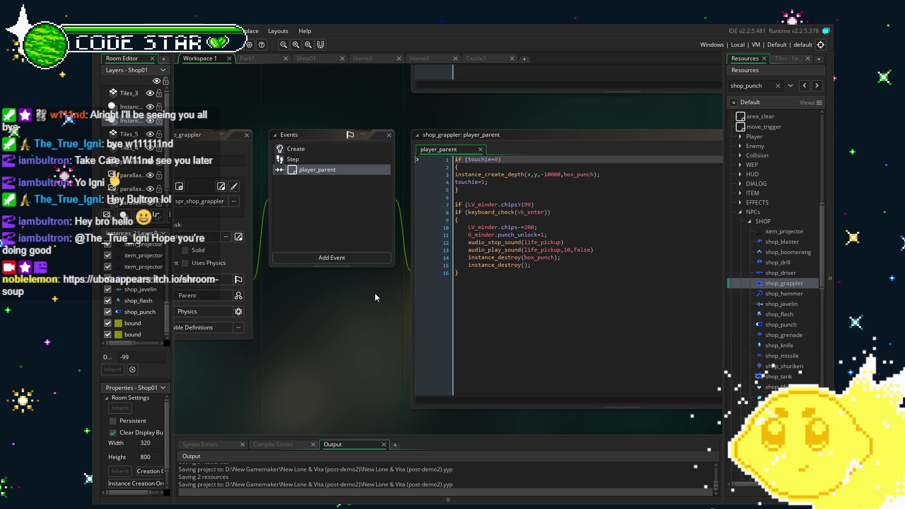
key("ctrl+shift+Tab")
Move from Castle3 through Park1 to the Shop01 room with the resource tree visible
left_click_drag(399, 211, 433, 216)
left_click(259, 59)
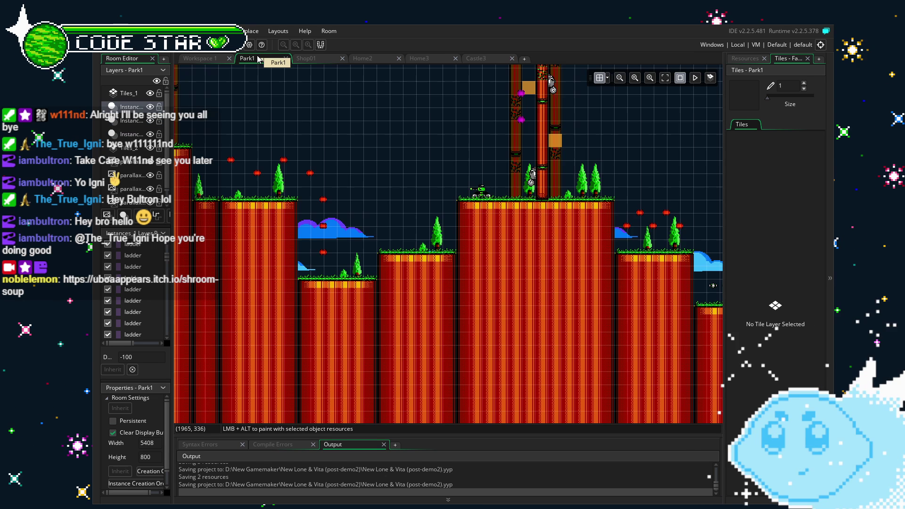
left_click(476, 59)
left_click(745, 58)
left_click(306, 58)
scroll(399, 285, "down", 2)
scroll(351, 369, "up", 1)
Place shop_grappler and item_projector on the lower shelves and re-place shop_punch
mouse_move(779, 284)
left_mouse_down()
mouse_move(480, 285)
mouse_move(491, 304)
left_mouse_up()
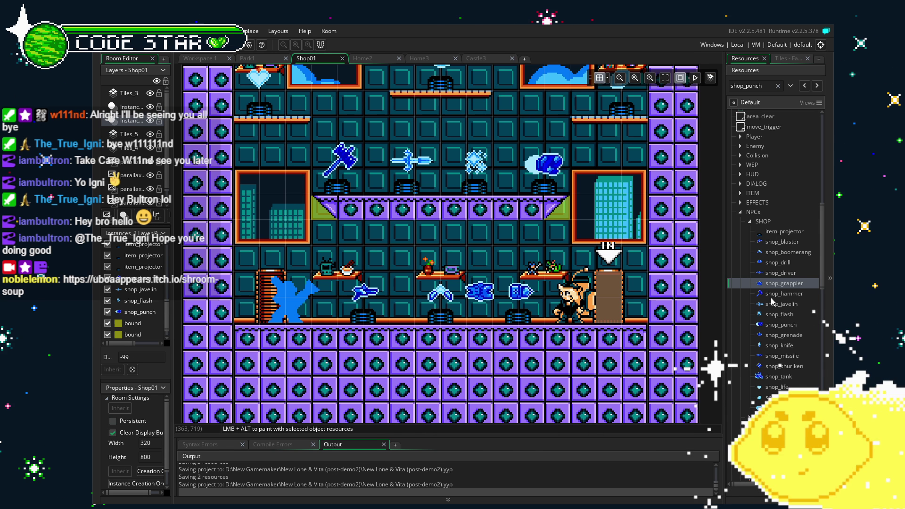
mouse_move(779, 232)
left_mouse_down()
mouse_move(492, 320)
mouse_move(483, 300)
mouse_move(492, 320)
left_mouse_up()
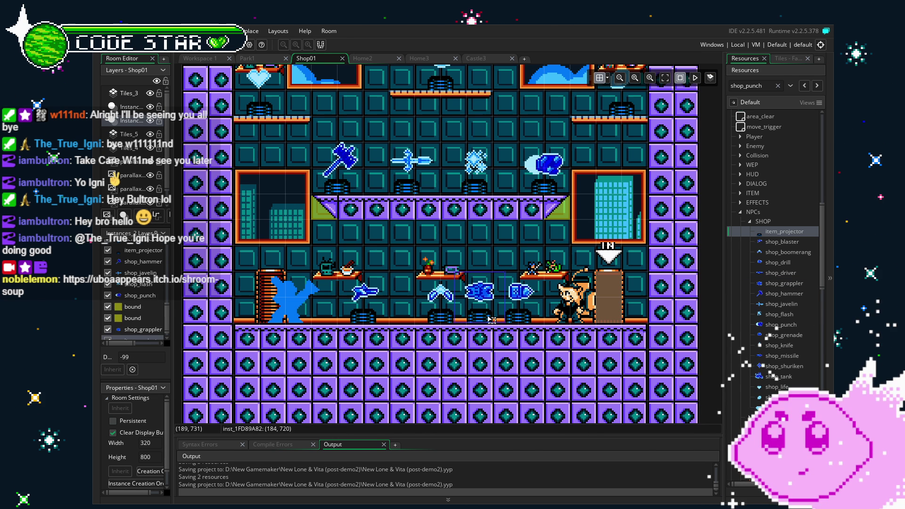
scroll(533, 343, "up", 2)
scroll(533, 343, "up", 2)
left_click(471, 257)
key("Delete")
left_click_drag(421, 263, 479, 251)
Delete the boomerang from the middle shelf and put shop_driver there instead
scroll(434, 256, "left", 3)
scroll(435, 255, "right", 1)
left_click(455, 257)
key("Delete")
left_click_drag(781, 273, 461, 260)
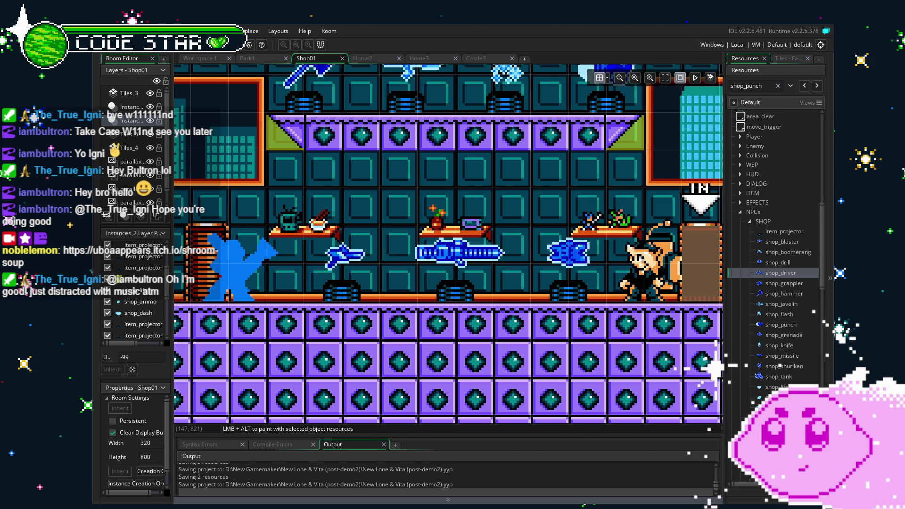
left_click_drag(400, 310, 335, 316)
scroll(334, 316, "down", 1)
scroll(423, 343, "up", 1)
scroll(422, 344, "down", 1)
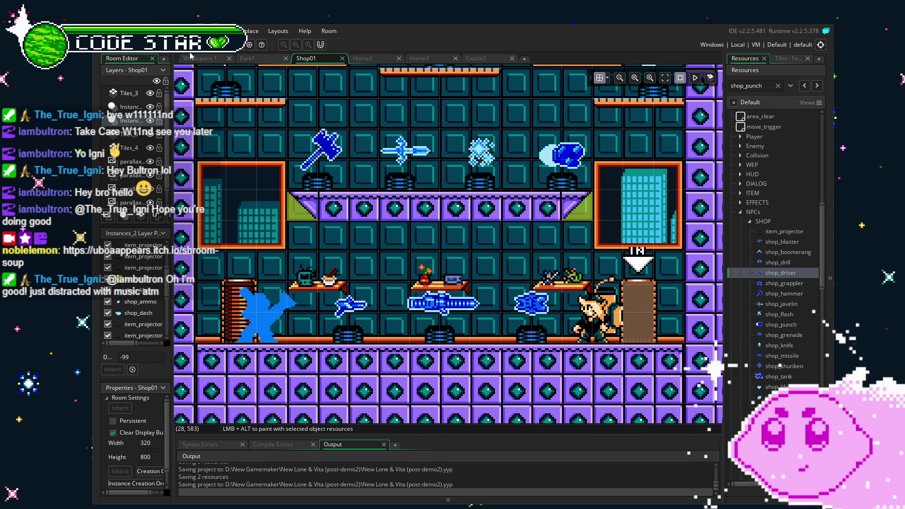
Build and run the game with F5 to test the Shop01 shop
key("F5")
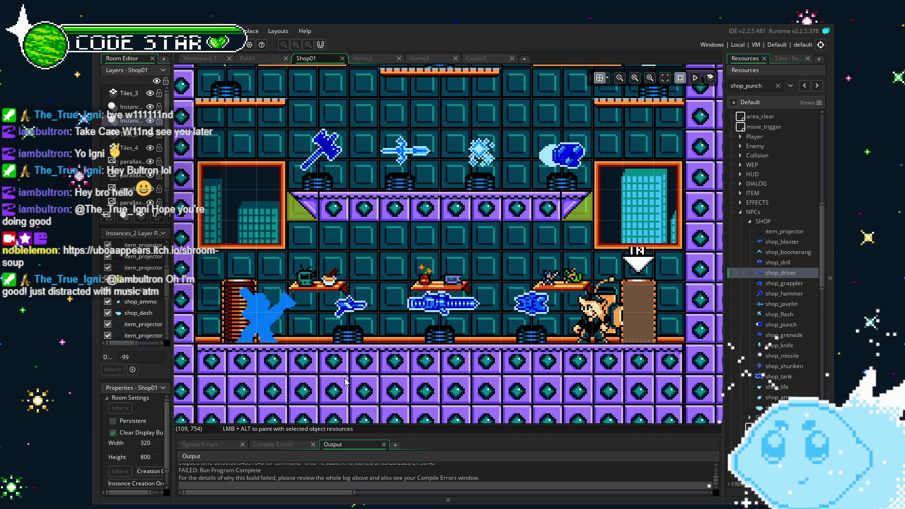
Select the question-mark instance and pan around the Shop01 room to inspect the shop
scroll(435, 390, "down", 2)
scroll(401, 312, "up", 8)
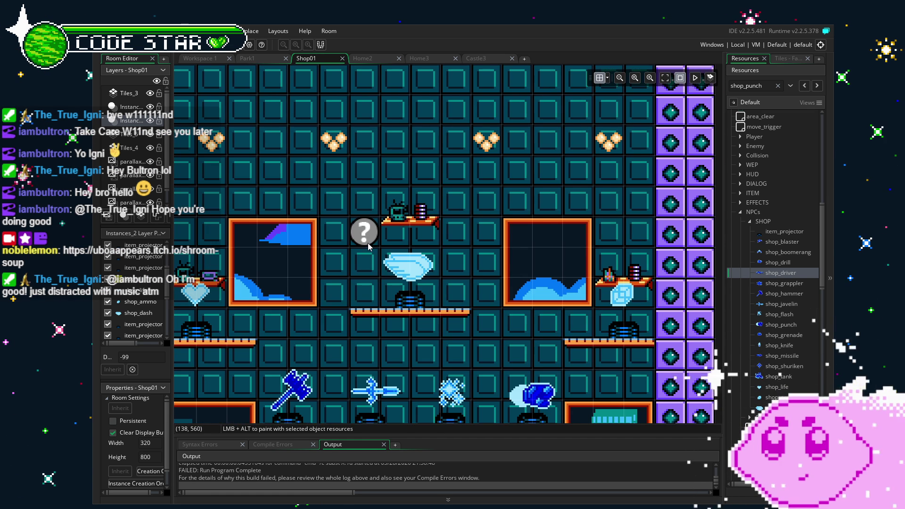
left_click(364, 229)
scroll(421, 406, "up", 2)
scroll(421, 406, "left", 3)
scroll(372, 245, "down", 8)
scroll(372, 245, "right", 2)
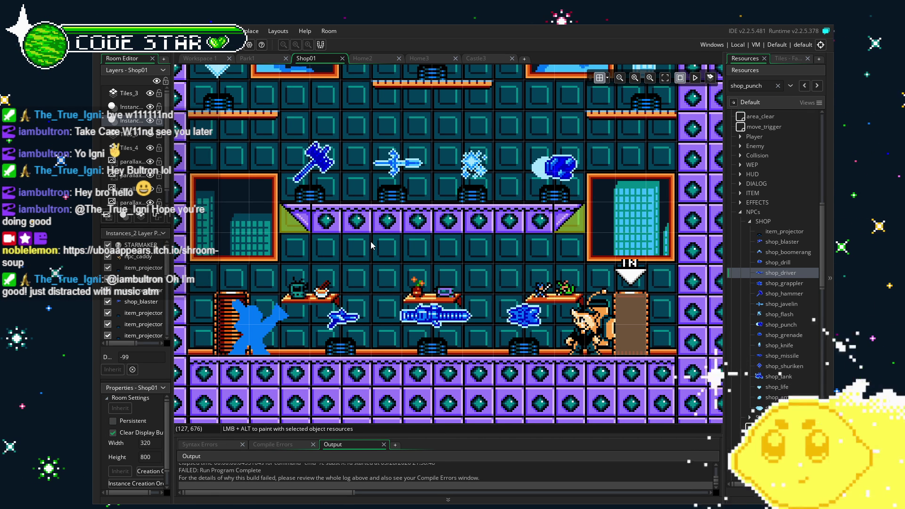
mouse_move(371, 245)
left_mouse_down()
mouse_move(411, 202)
mouse_move(442, 195)
left_mouse_up()
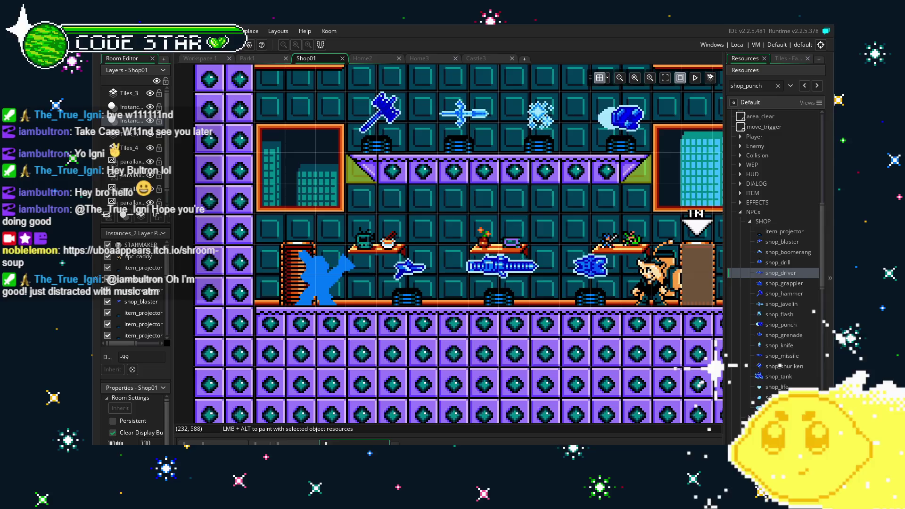
left_click_drag(542, 276, 410, 298)
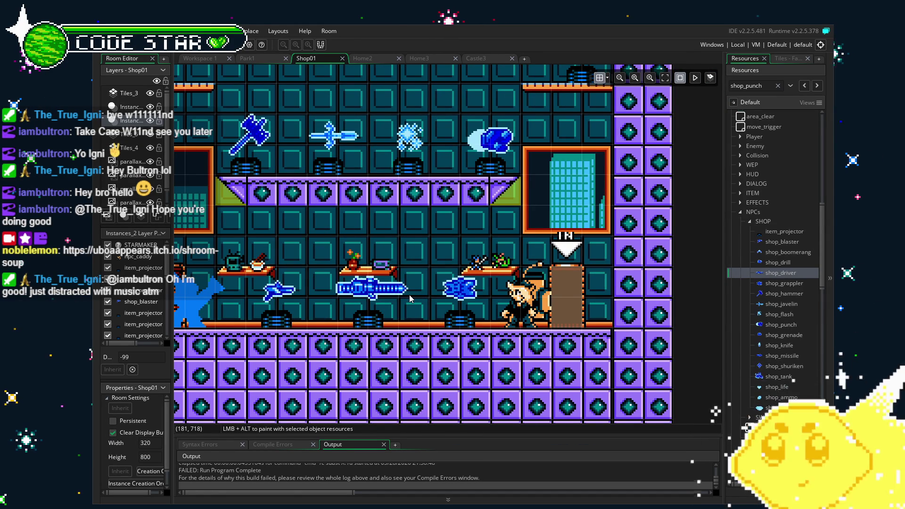
left_click_drag(297, 309, 340, 303)
scroll(766, 274, "down", 3)
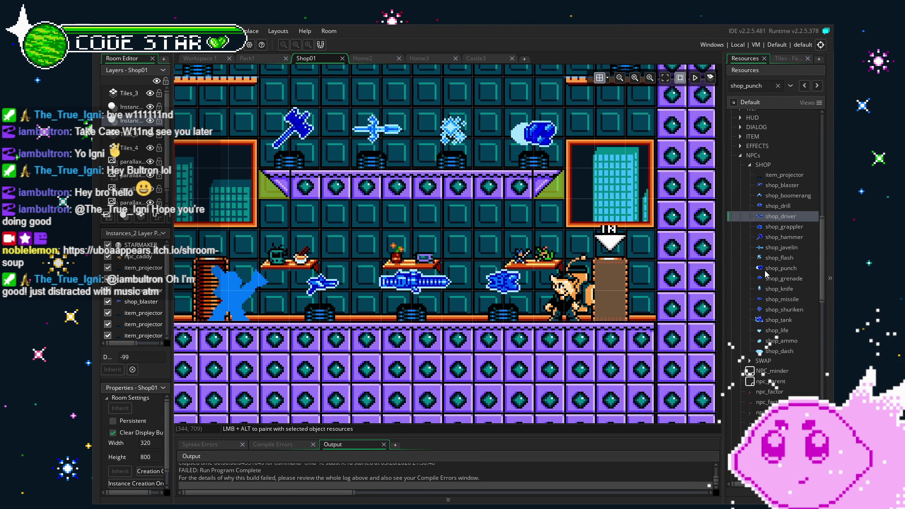
mouse_move(521, 311)
left_mouse_down()
mouse_move(569, 297)
mouse_move(536, 314)
left_mouse_up()
scroll(745, 257, "up", 2)
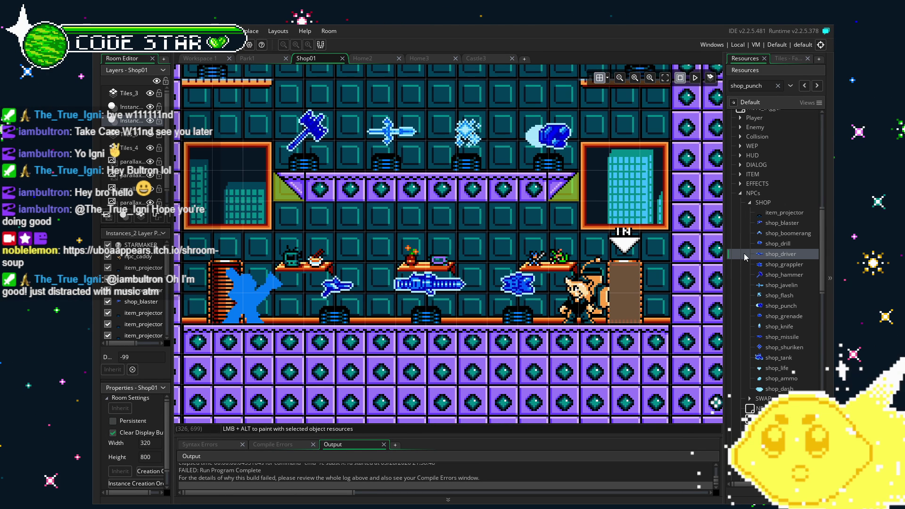
Enlarge the Output log and scroll to npc_ultra's Step event line 19 fatal error
left_click_drag(469, 436, 468, 301)
scroll(419, 380, "up", 5)
scroll(419, 380, "up", 3)
scroll(419, 380, "down", 3)
scroll(420, 380, "down", 3)
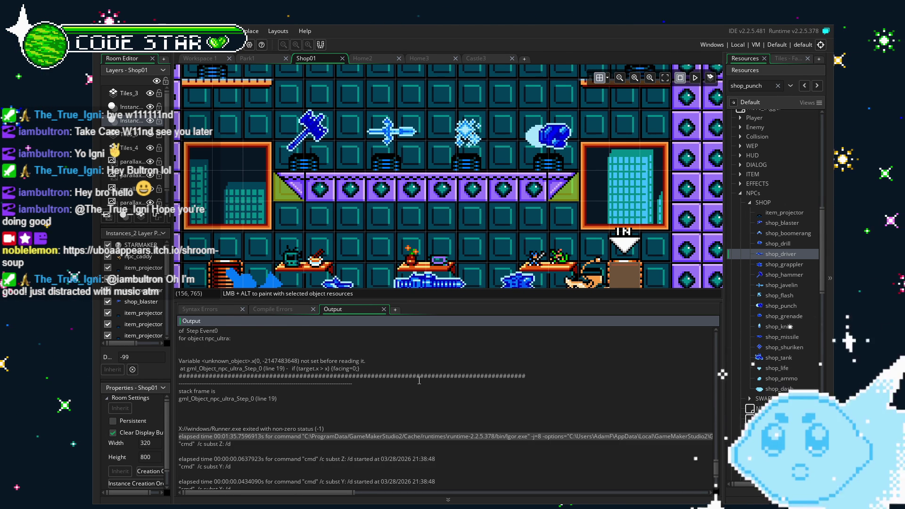
Shrink the Output log to a thin strip and recentre the Shop01 room on the canvas
left_click_drag(456, 299, 456, 305)
scroll(420, 400, "up", 2)
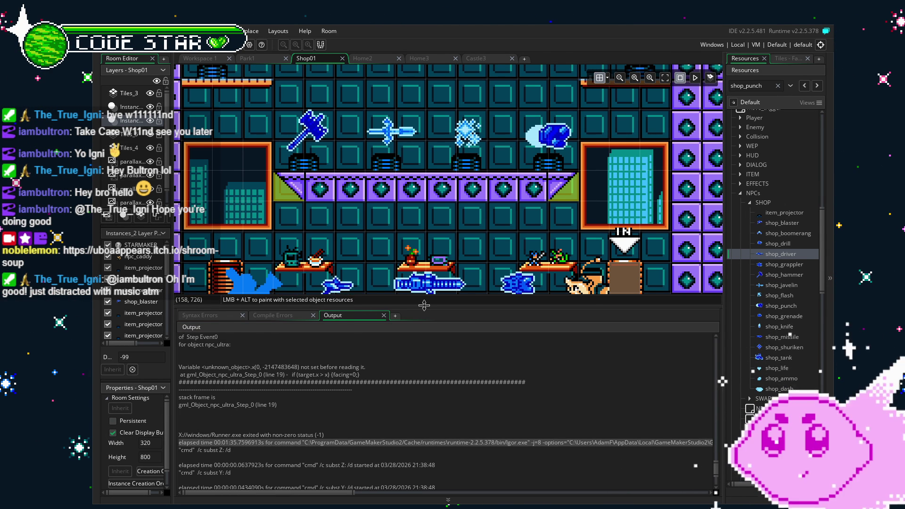
mouse_move(425, 305)
left_mouse_down()
mouse_move(419, 451)
mouse_move(419, 435)
left_mouse_up()
left_click_drag(493, 258, 546, 298)
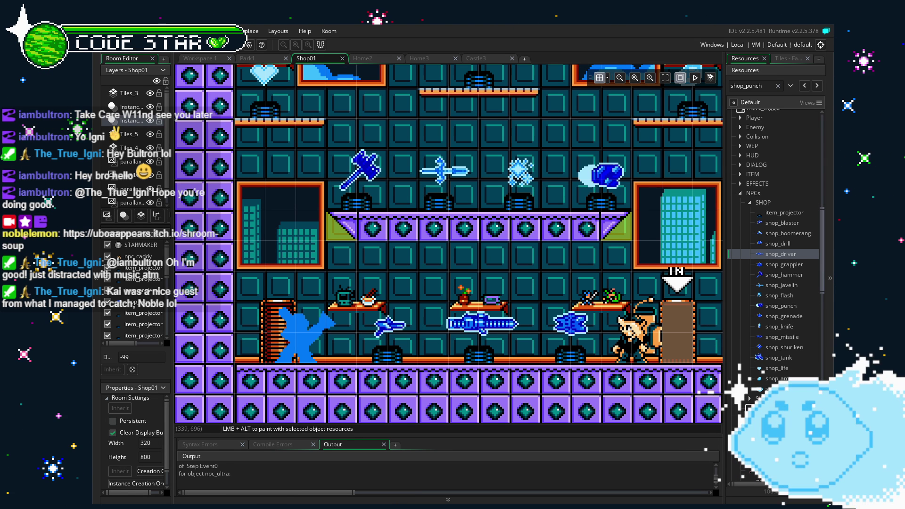
Bring the shelves into view and inspect the shop_grappler instance's properties
left_click_drag(326, 338, 245, 313)
left_click_drag(244, 313, 278, 324)
scroll(271, 337, "up", 3)
left_click_drag(265, 347, 282, 266)
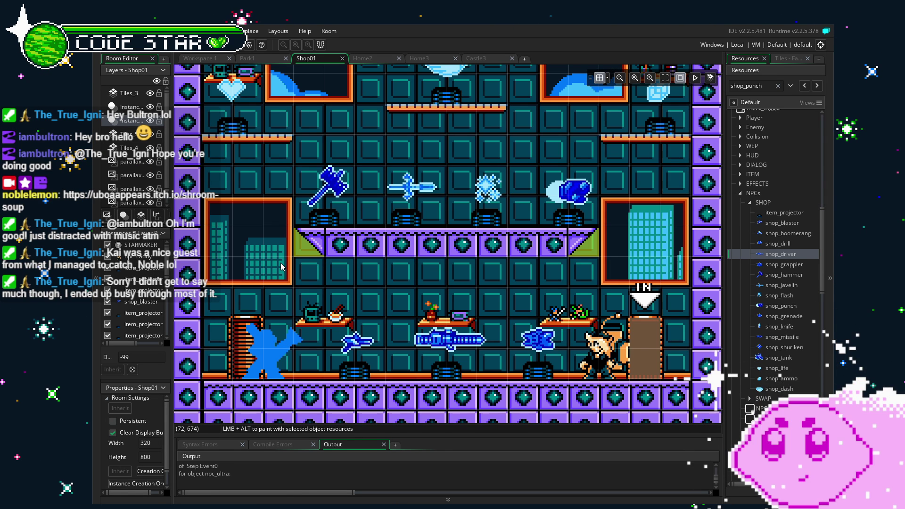
left_click_drag(291, 320, 335, 267)
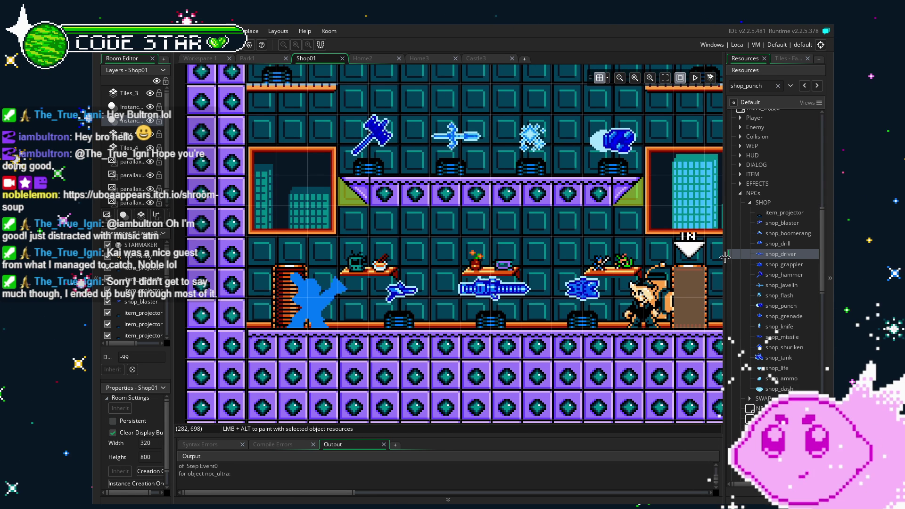
left_click(602, 297)
double_click(602, 297)
left_click(398, 257)
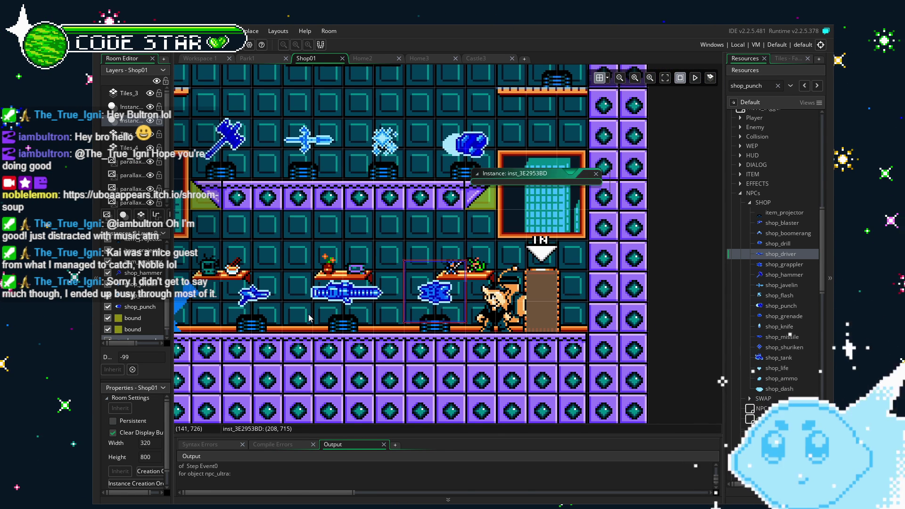
Undo the long blue gun swap so the claw item returns, then rebuild with F5
scroll(393, 351, "up", 4)
left_click_drag(393, 352, 429, 190)
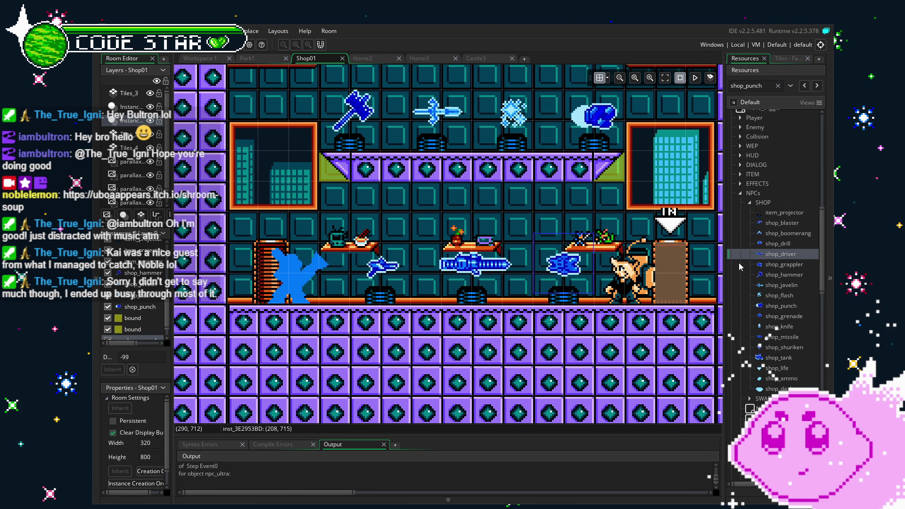
key("ctrl+z")
key("ctrl+z")
key("F5")
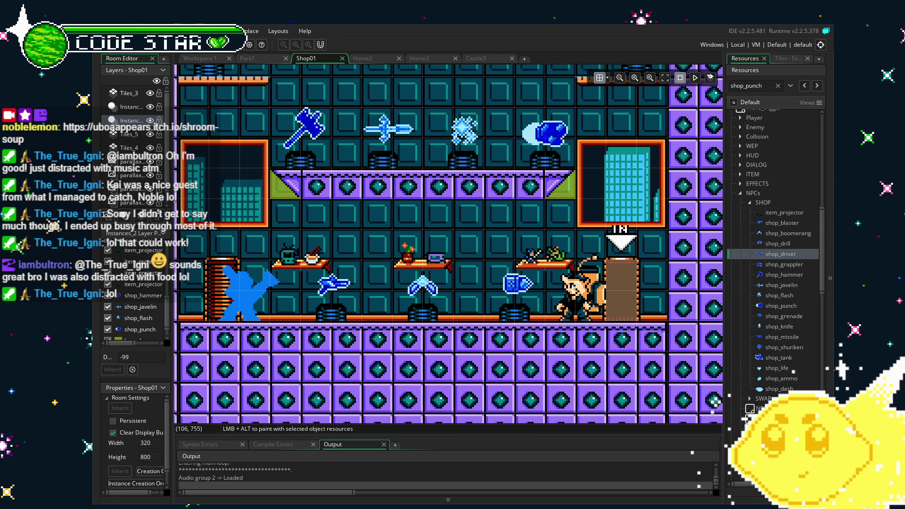
Start SOLO mode and walk the player left, then right into the shop room
key("Return")
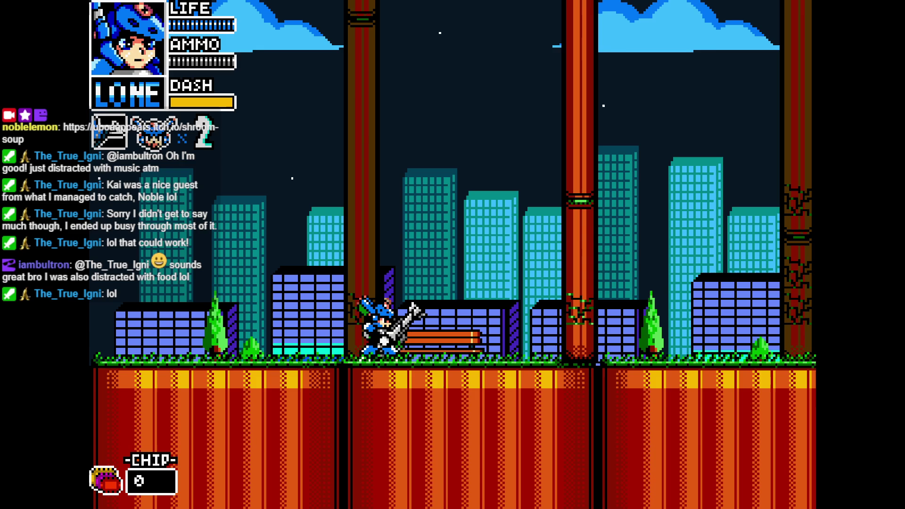
key("Left")
key("Right")
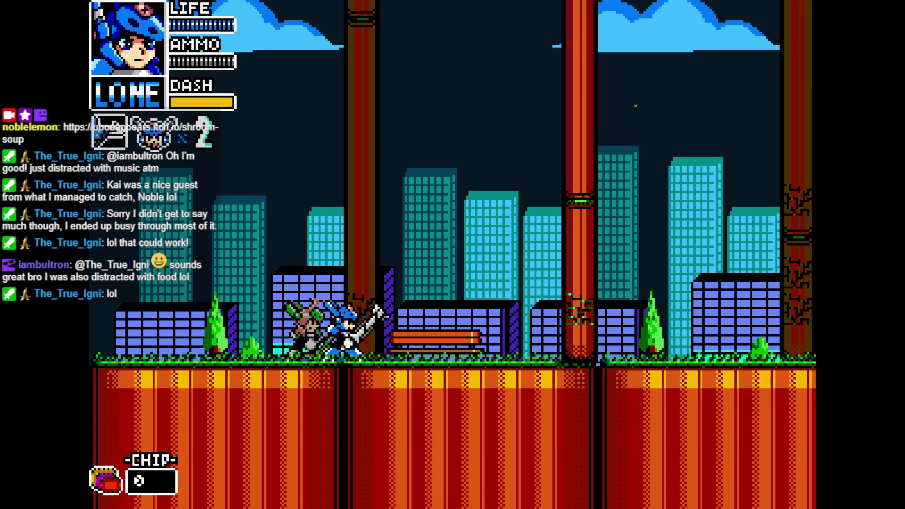
key("Right")
key("Right")
key("Right")
key("Right")
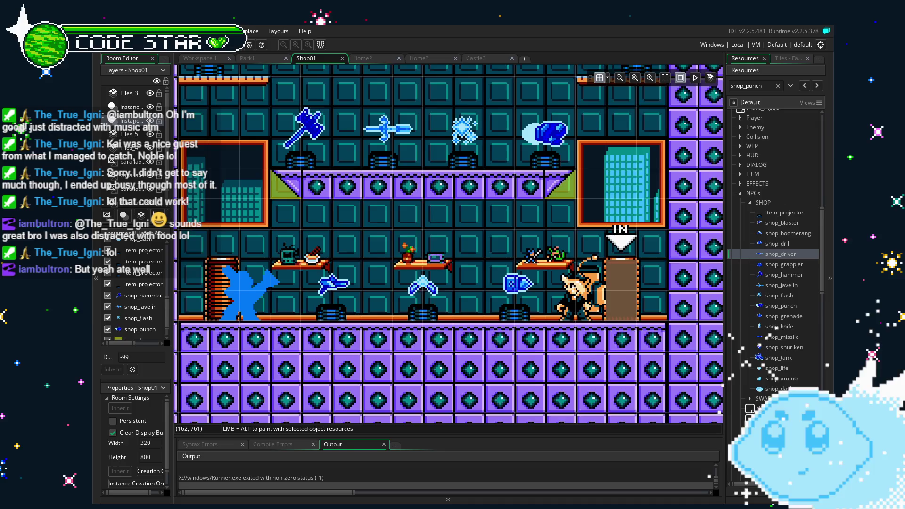
Zoom and pan the Shop01 editor to the npc_caddy shopkeeper and the door
left_click_drag(386, 227, 362, 234)
scroll(362, 235, "down", 3)
scroll(394, 334, "down", 2)
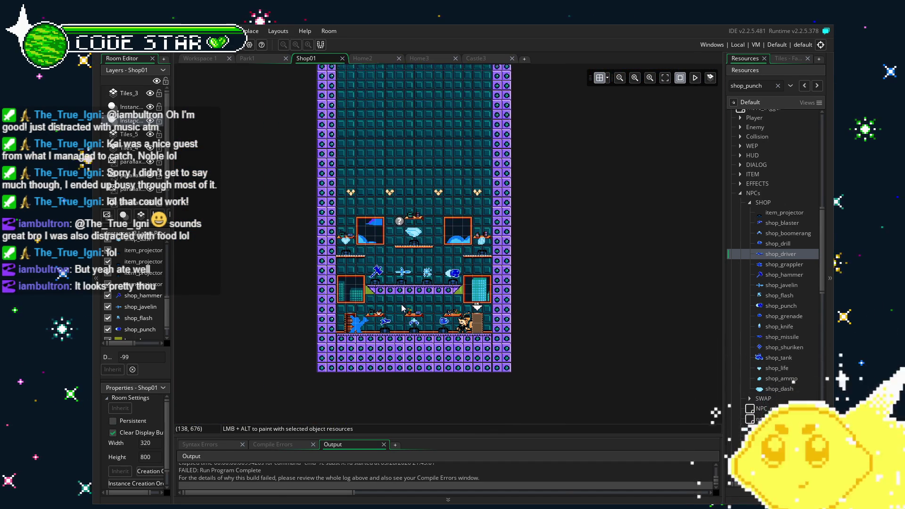
scroll(401, 316, "up", 3)
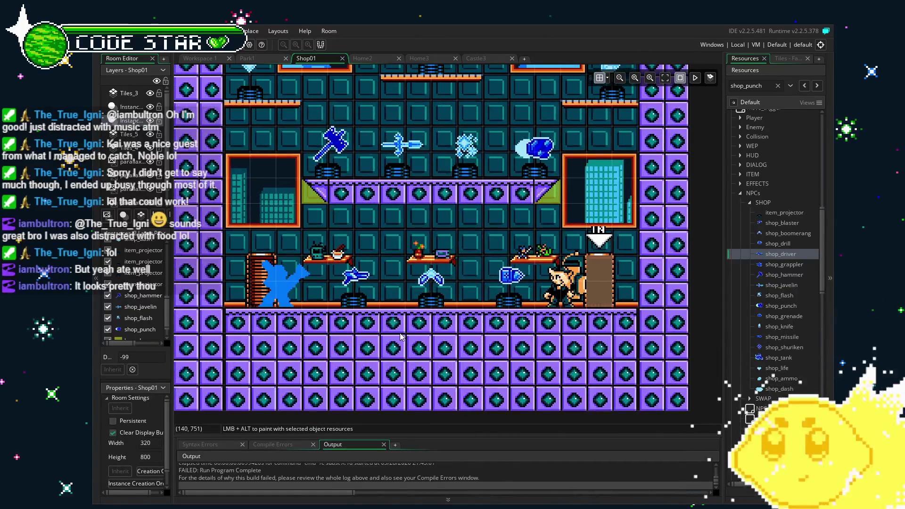
left_click_drag(401, 337, 397, 317)
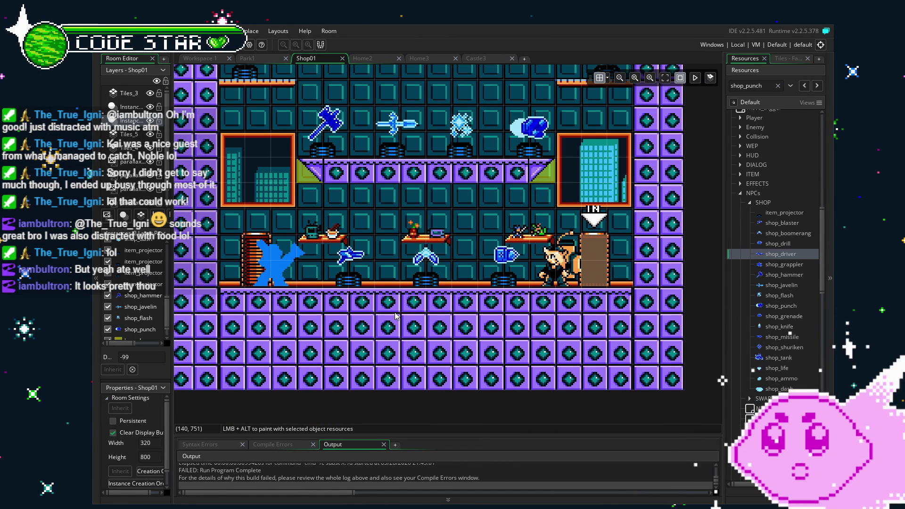
left_click(597, 268)
left_click_drag(597, 268, 520, 267)
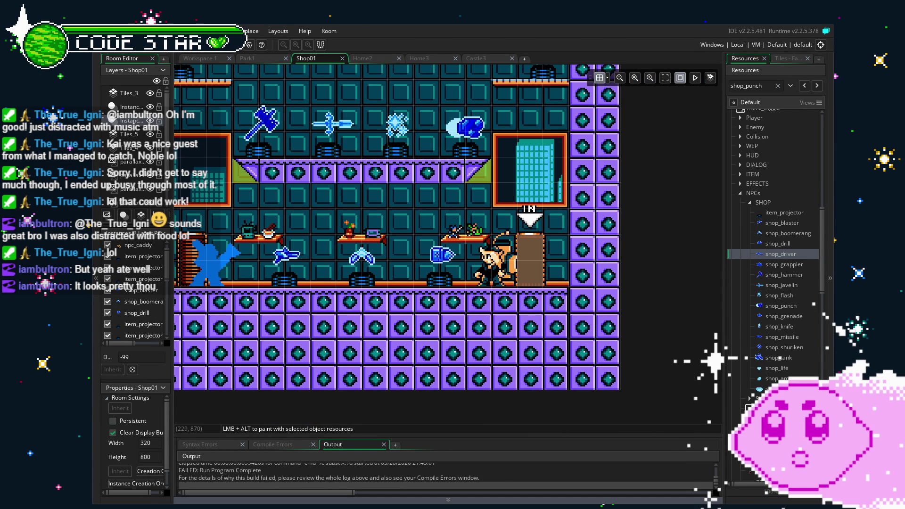
scroll(412, 334, "up", 2)
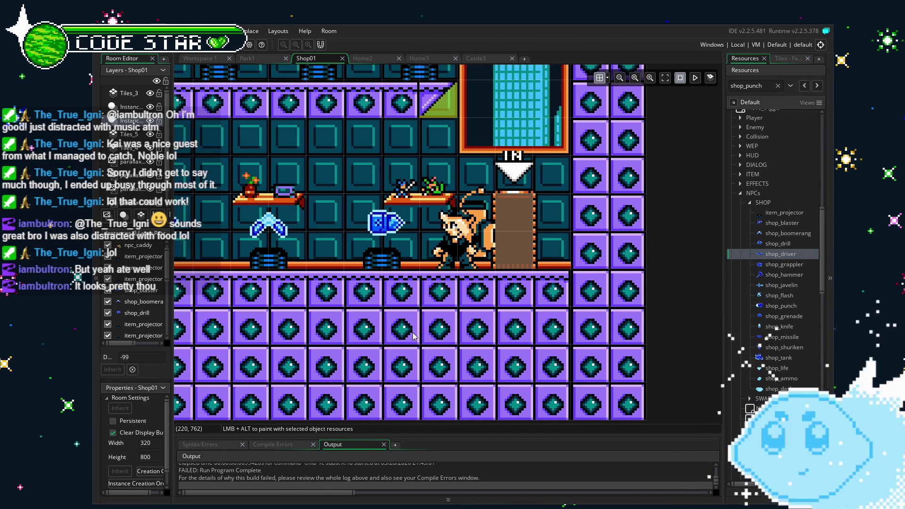
Inspect the return door instance and its shop_returndoor object events, then close them
left_click(555, 231)
scroll(152, 320, "down", 3)
double_click(527, 234)
left_click(641, 132)
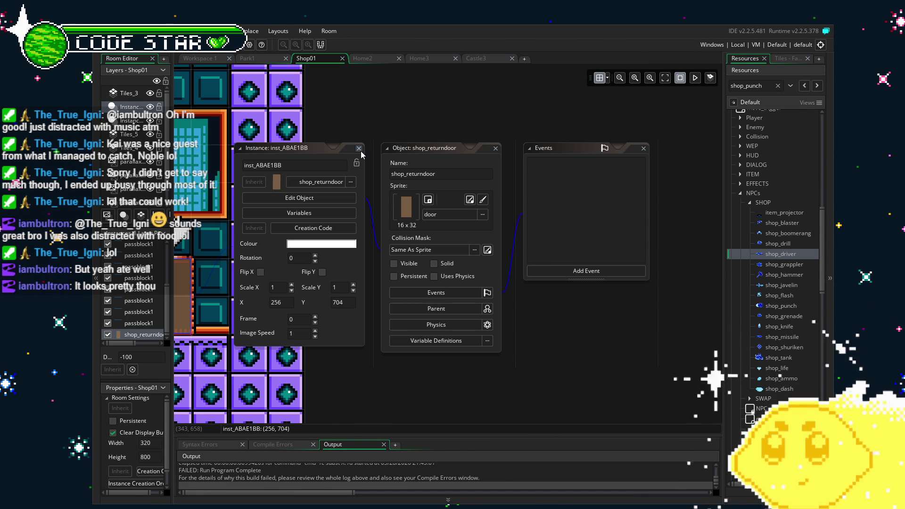
left_click(359, 148)
left_click(142, 121)
scroll(253, 309, "down", 2)
Select the npc_caddy instance and zoom around the Shop01 room
left_click_drag(254, 309, 460, 360)
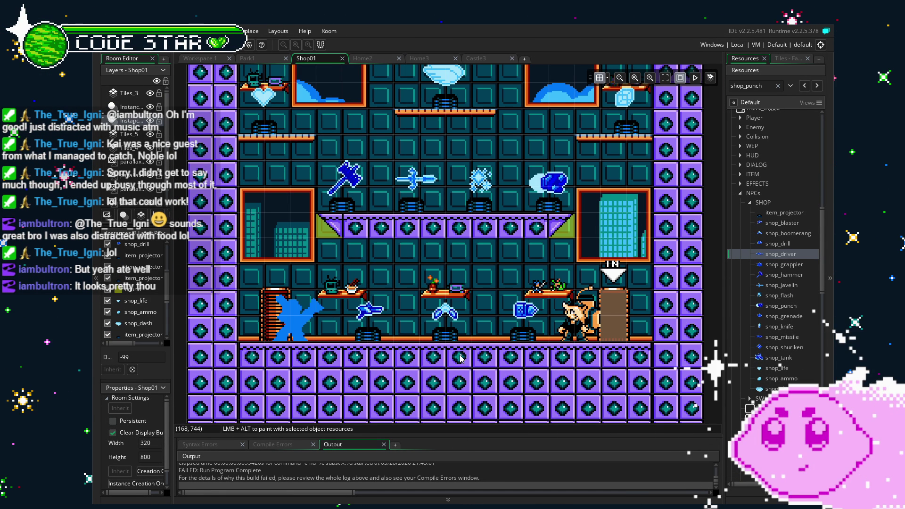
left_click(587, 329)
scroll(352, 308, "down", 1)
scroll(352, 307, "right", 3)
scroll(352, 307, "down", 2)
scroll(352, 308, "left", 1)
scroll(130, 296, "down", 2)
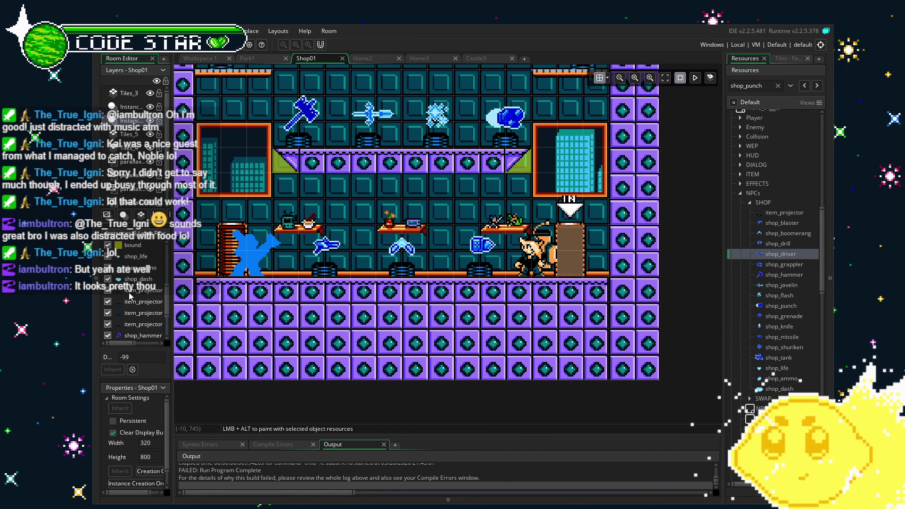
scroll(131, 295, "down", 2)
scroll(141, 317, "up", 3)
scroll(135, 292, "up", 3)
scroll(132, 280, "down", 3)
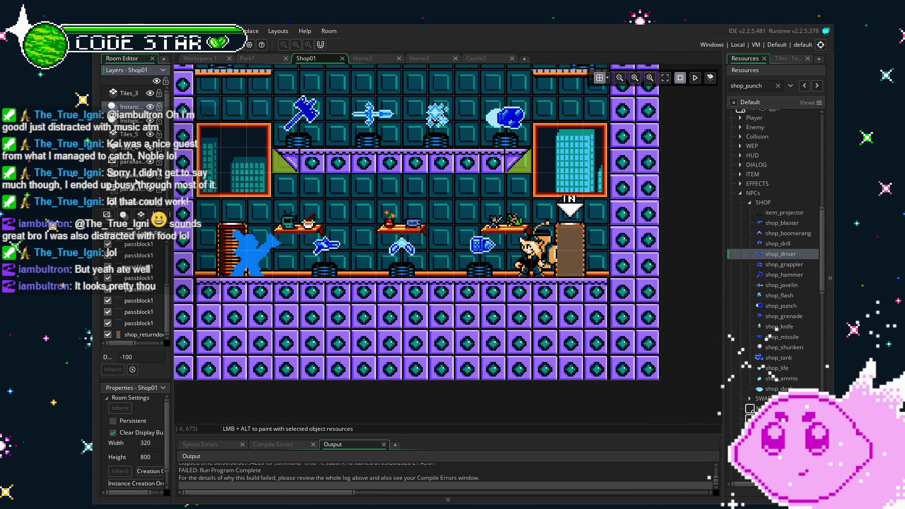
scroll(142, 293, "up", 3)
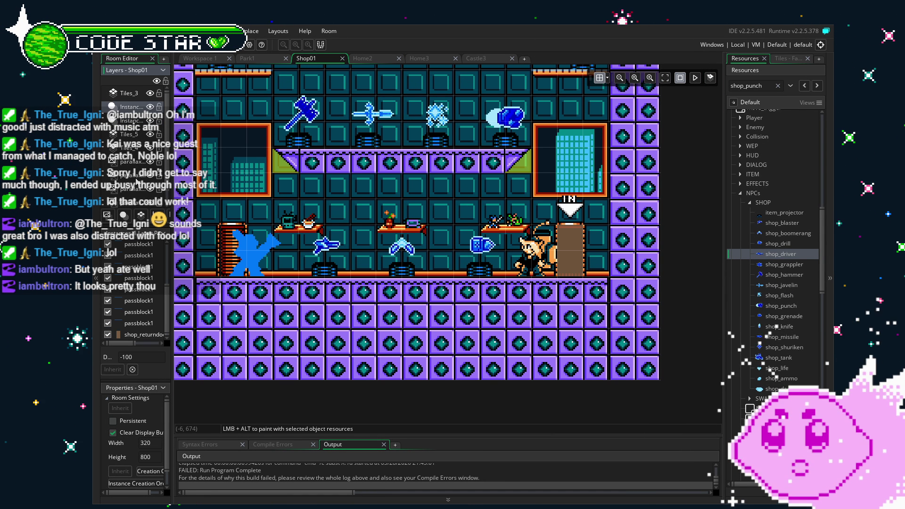
Switch to the second instances layer, pan the room, and collapse the NPCs resource group
scroll(137, 292, "down", 3)
left_click(128, 120)
scroll(129, 280, "down", 3)
scroll(130, 280, "up", 3)
left_click_drag(260, 321, 315, 362)
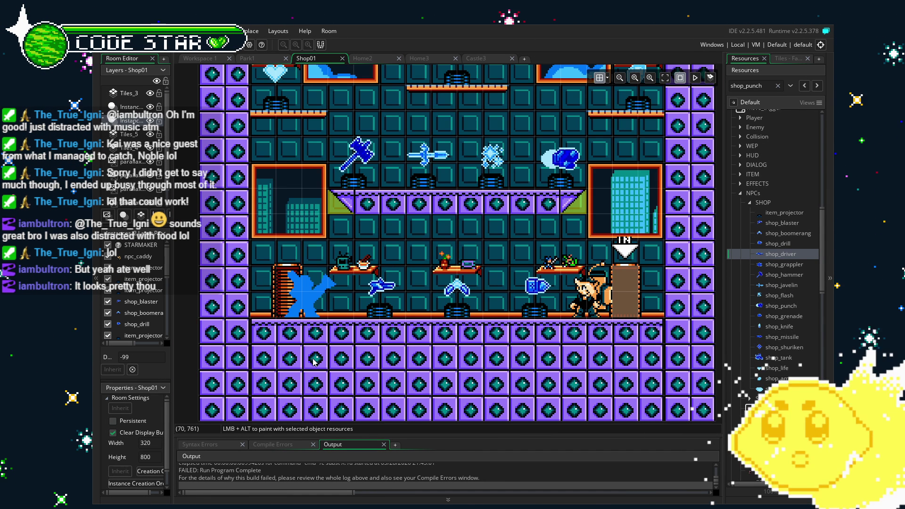
left_click(741, 193)
left_click_drag(598, 207, 541, 208)
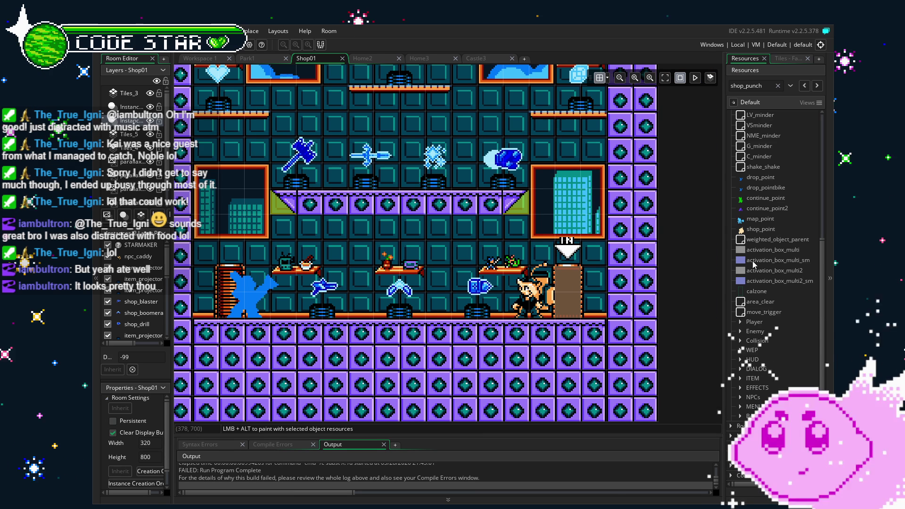
Zoom the Shop01 canvas, then expand the Player folder in the Resources panel
scroll(475, 182, "up", 2)
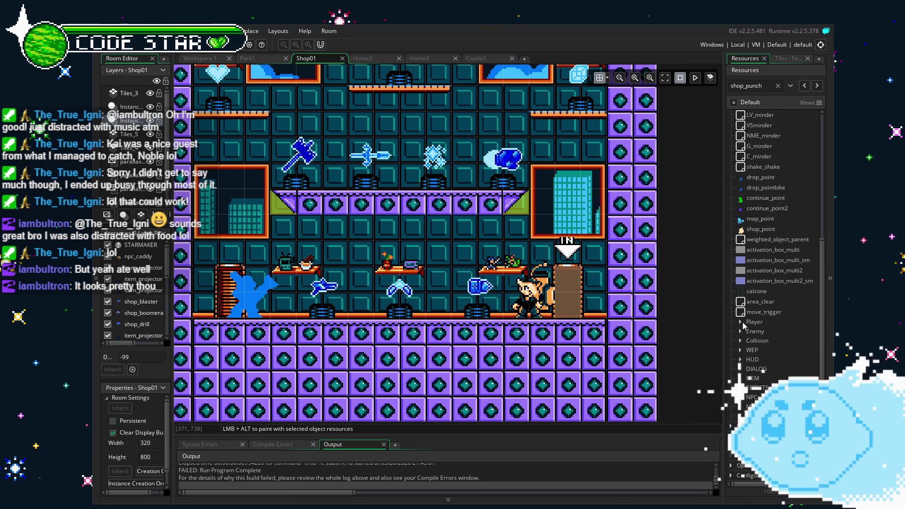
scroll(443, 203, "up", 2)
scroll(412, 131, "down", 4)
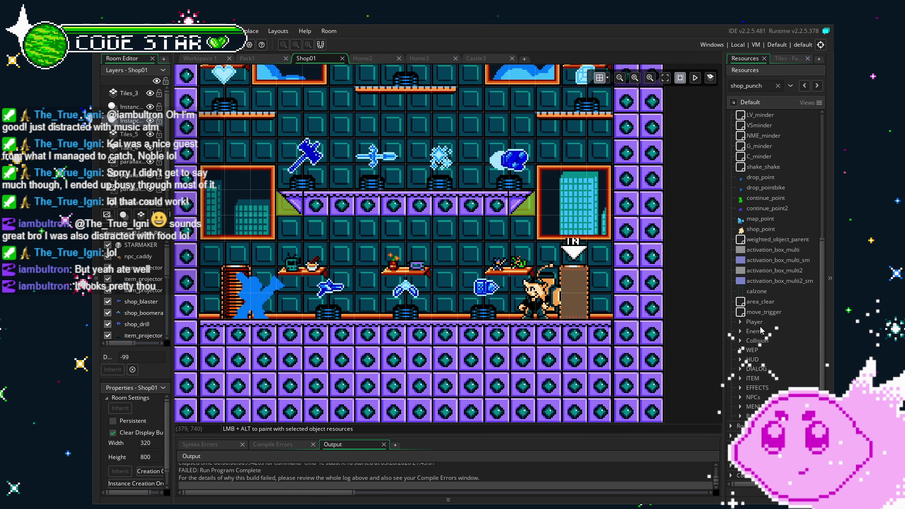
scroll(408, 255, "up", 3)
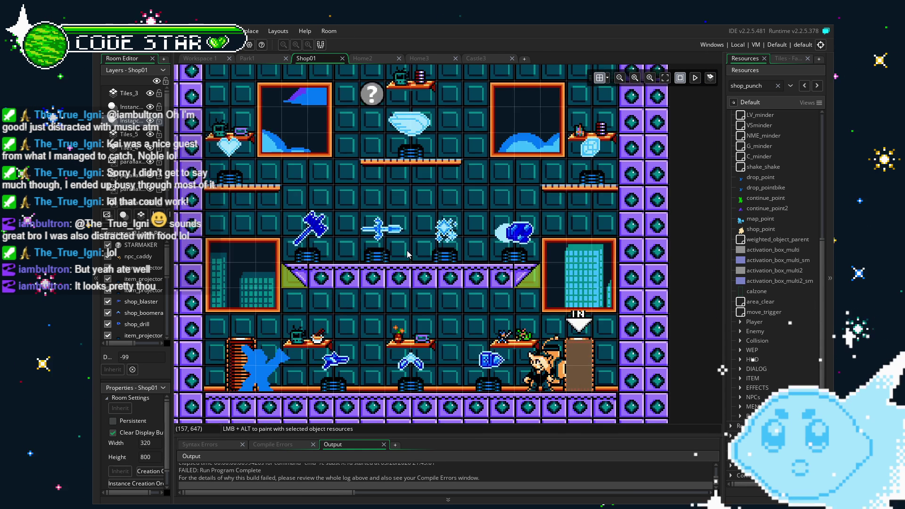
left_click(754, 321)
Open player_lone and temporarily enlarge the Output panel to read the build error
double_click(771, 372)
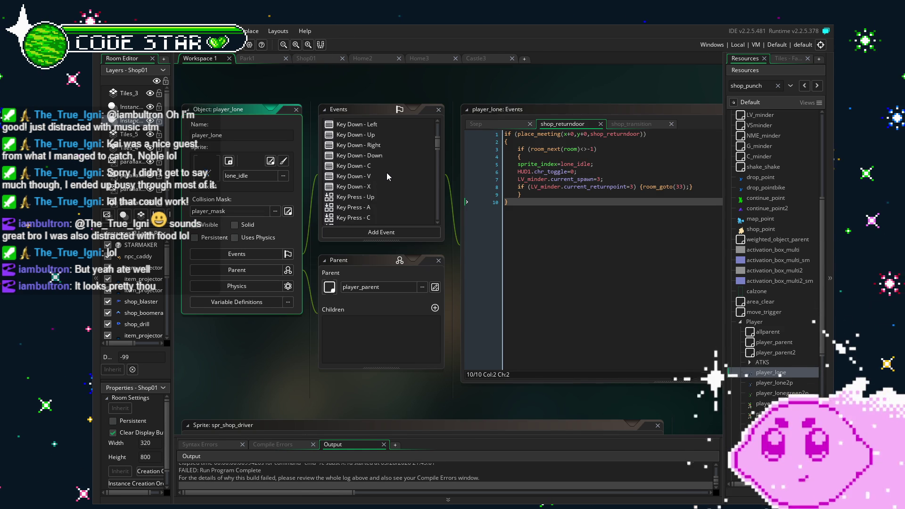
scroll(387, 173, "down", 1)
left_click_drag(365, 437, 400, 249)
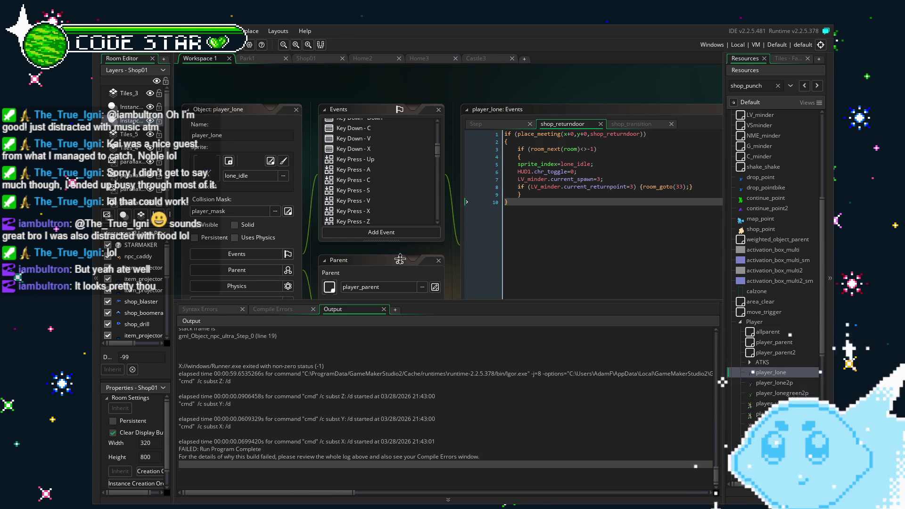
scroll(391, 383, "up", 4)
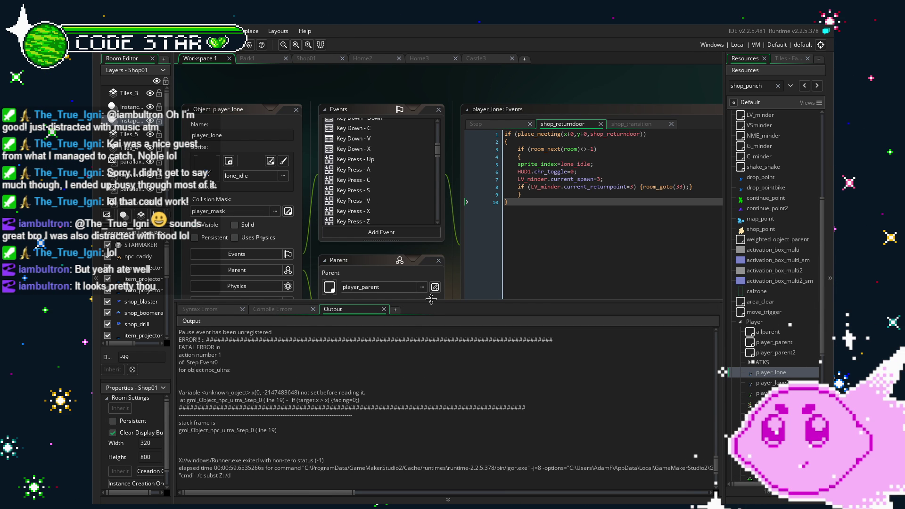
mouse_move(431, 299)
left_mouse_down()
mouse_move(413, 461)
mouse_move(400, 441)
left_mouse_up()
Bring player_lone's code editor fully into view and select its shop_transition collision event
scroll(388, 208, "down", 10)
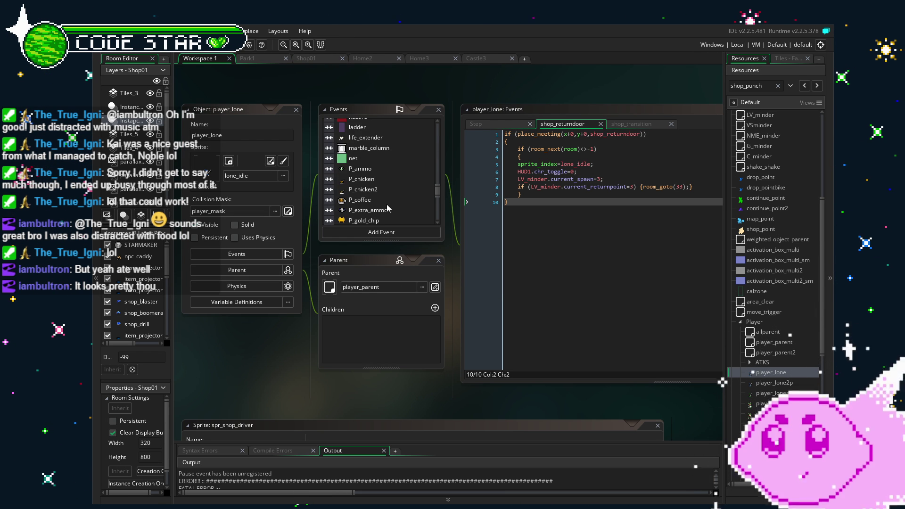
scroll(387, 208, "up", 5)
scroll(389, 167, "down", 7)
scroll(389, 170, "down", 5)
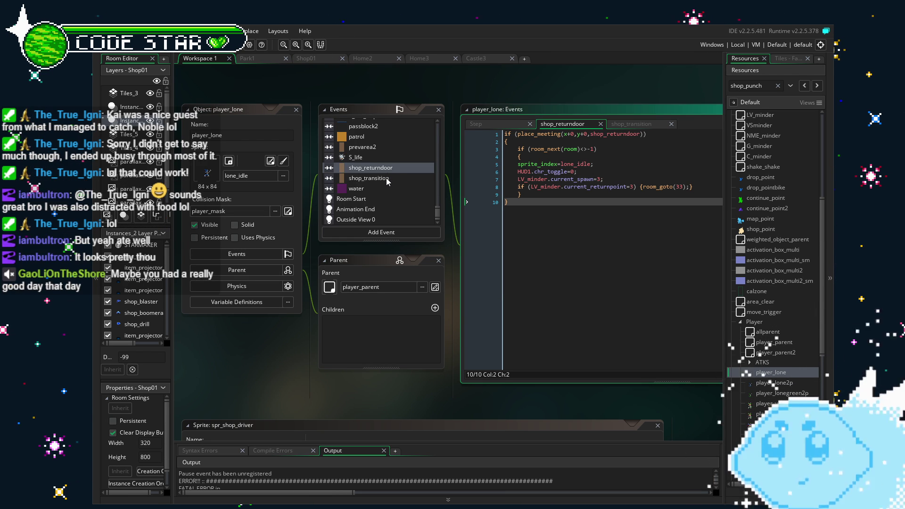
left_click(477, 302)
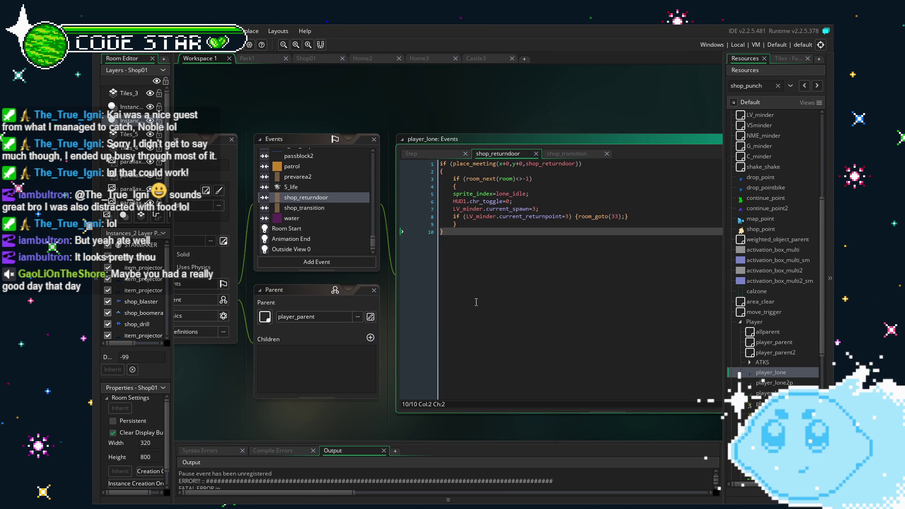
left_click(320, 213)
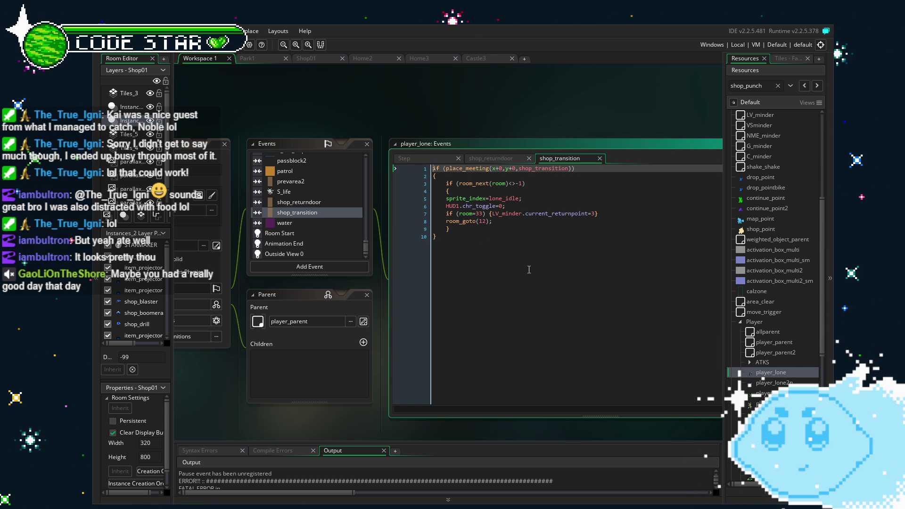
Compare the shop_returndoor and shop_transition collision code, then return to the Shop01 room
left_click(309, 203)
left_click(311, 213)
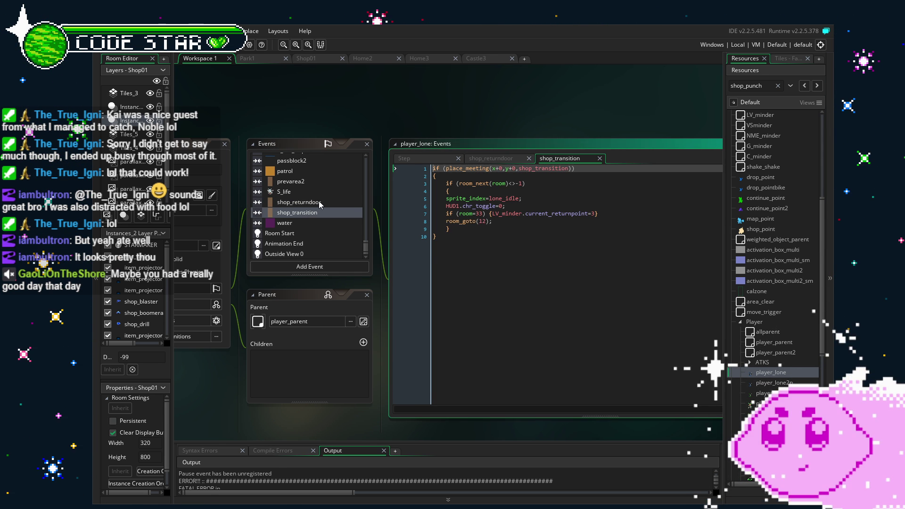
left_click(319, 204)
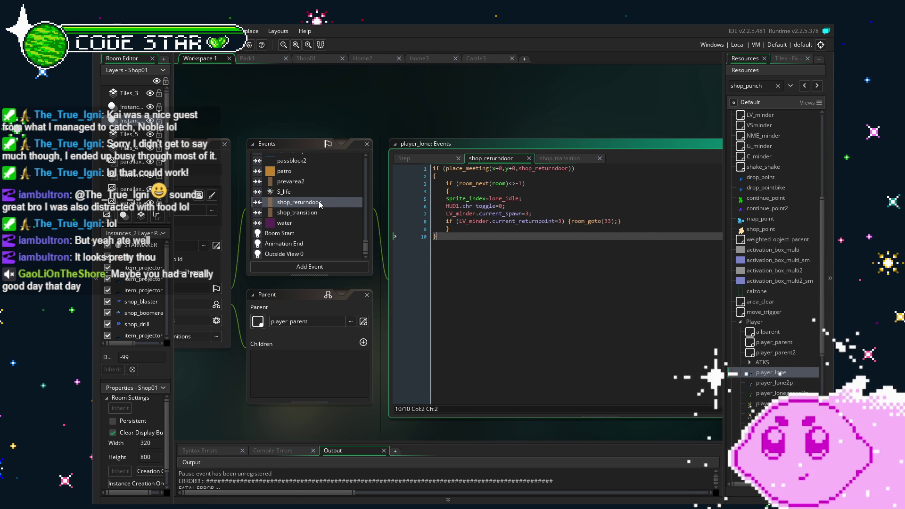
left_click(307, 58)
Review the npc_caddy object's Create and Step event code from its room instance, then close the object editor
left_click(376, 115)
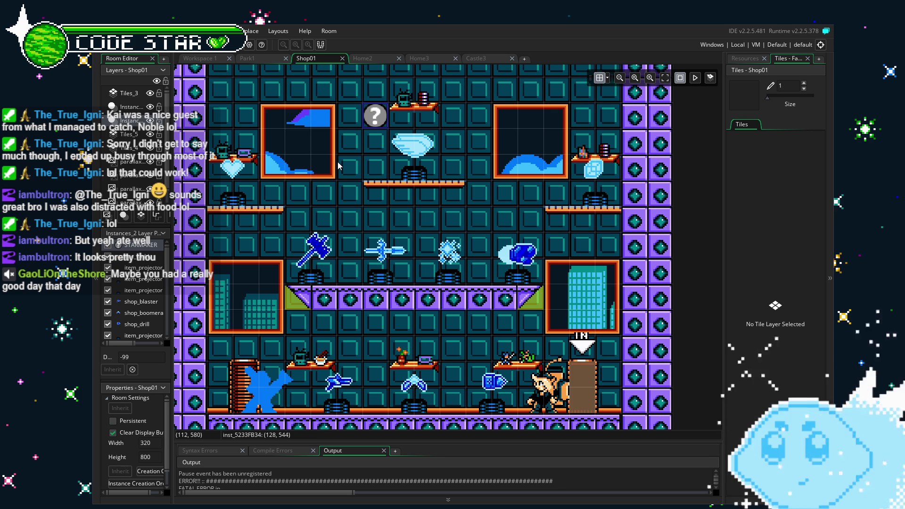
left_click(339, 166)
double_click(547, 386)
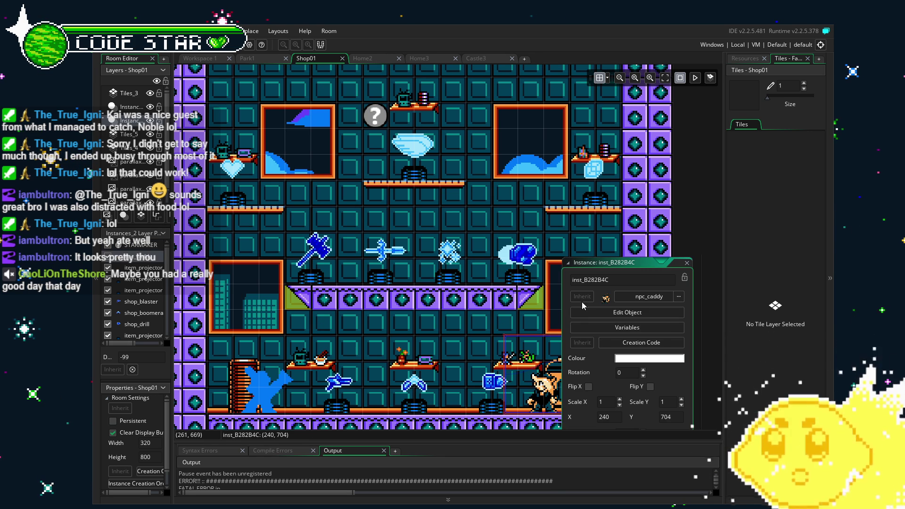
left_click(589, 312)
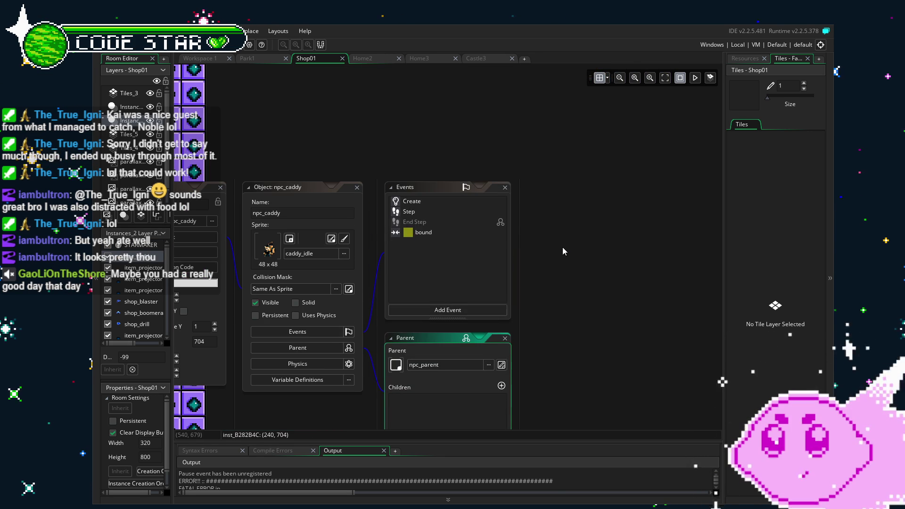
left_click(446, 202)
left_click(447, 211)
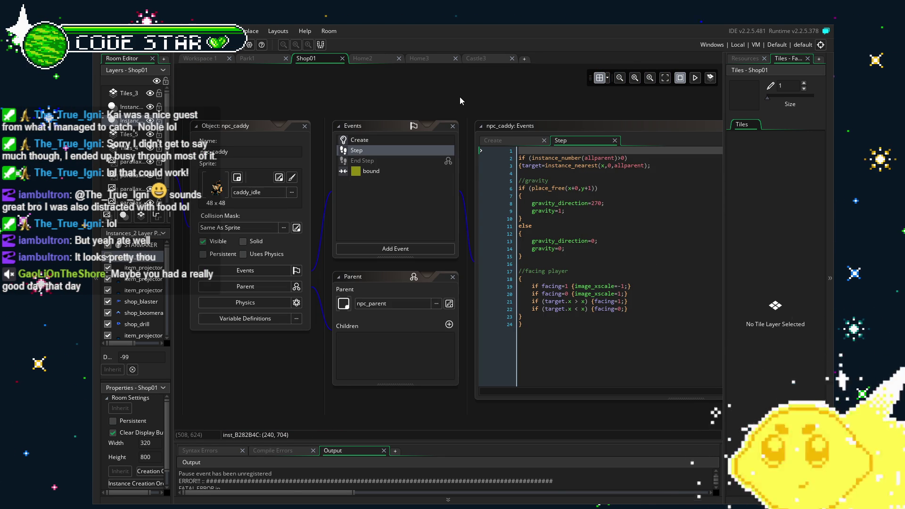
left_click(305, 126)
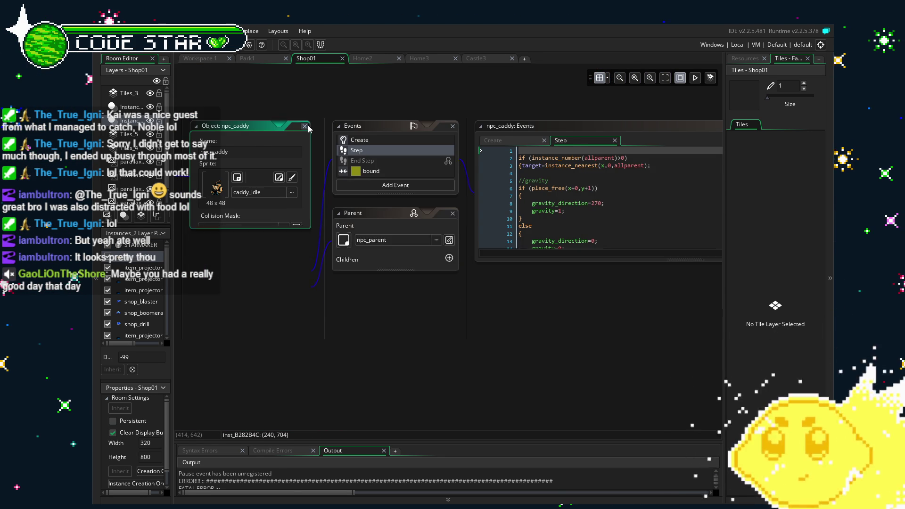
Delete the npc_caddy instance from Shop01 and test-run the game with F5
left_click(498, 283)
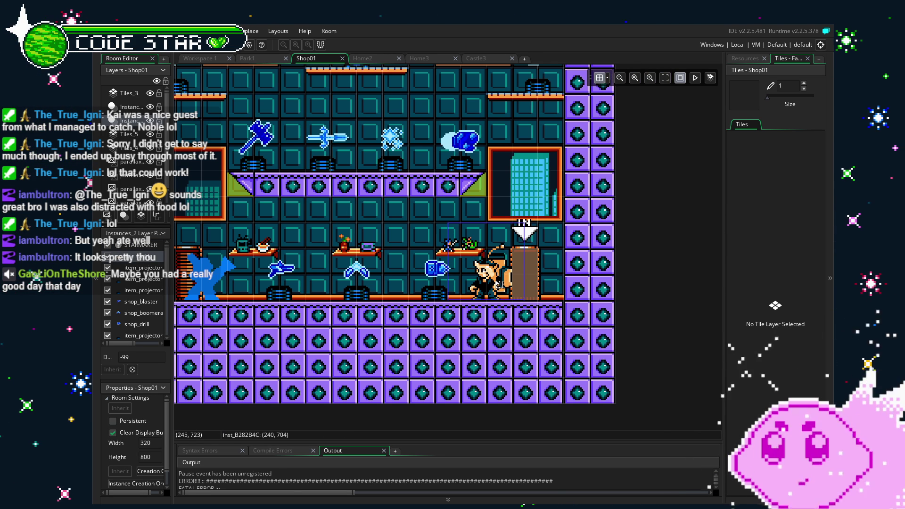
key("Delete")
key("F5")
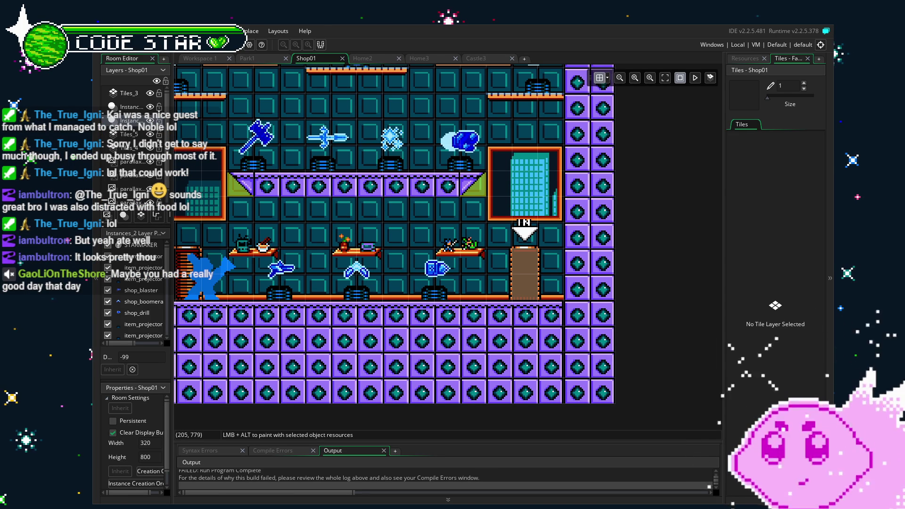
left_click(518, 334)
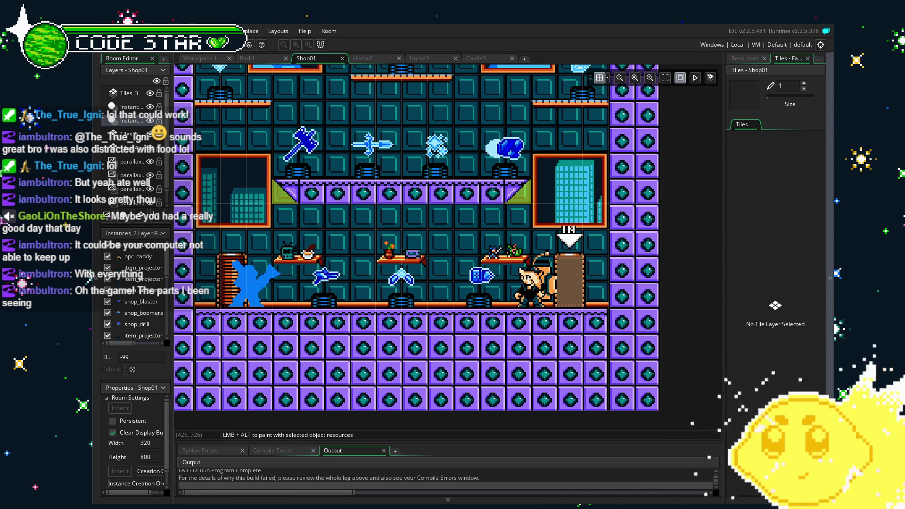
Show the Resources tree beside Shop01 and pan to the lower part of the shop
scroll(367, 347, "down", 1)
scroll(368, 346, "up", 1)
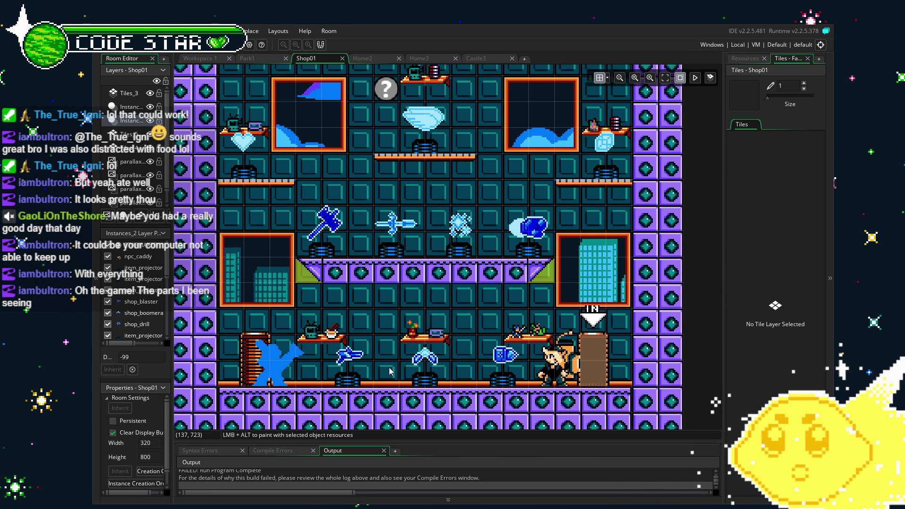
left_click(745, 58)
left_click_drag(490, 338, 534, 298)
scroll(635, 401, "up", 1)
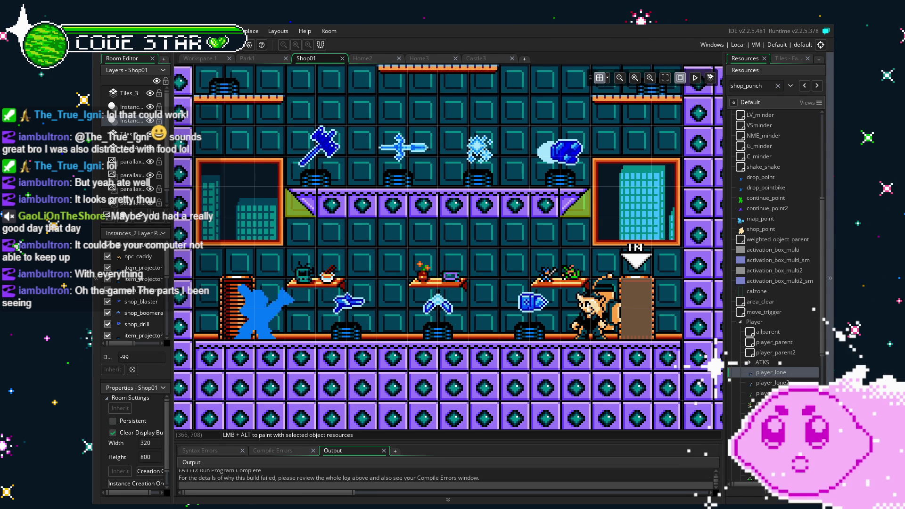
left_click_drag(339, 322, 310, 348)
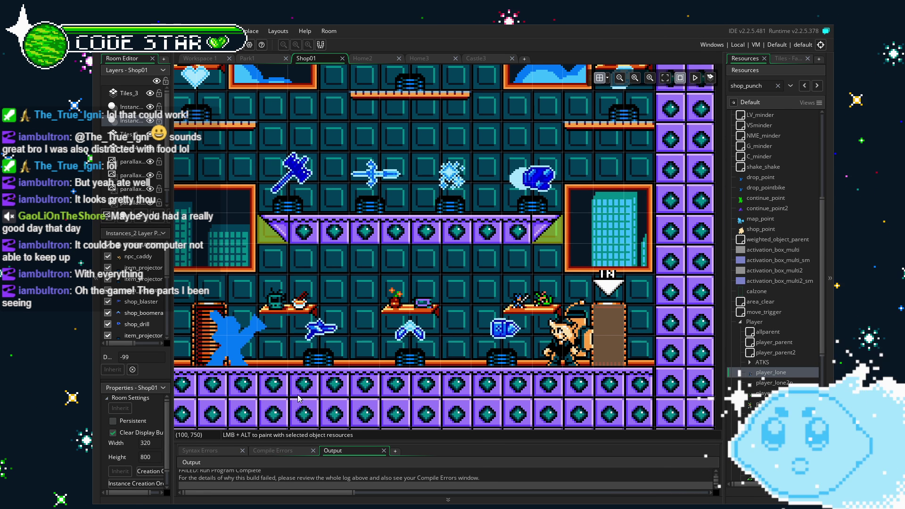
scroll(307, 356, "left", 2)
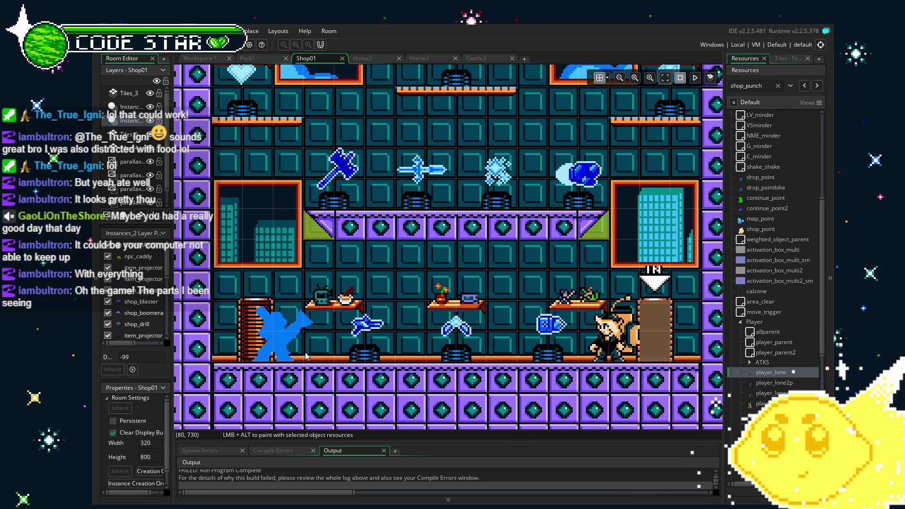
scroll(755, 370, "down", 5)
scroll(751, 369, "up", 1)
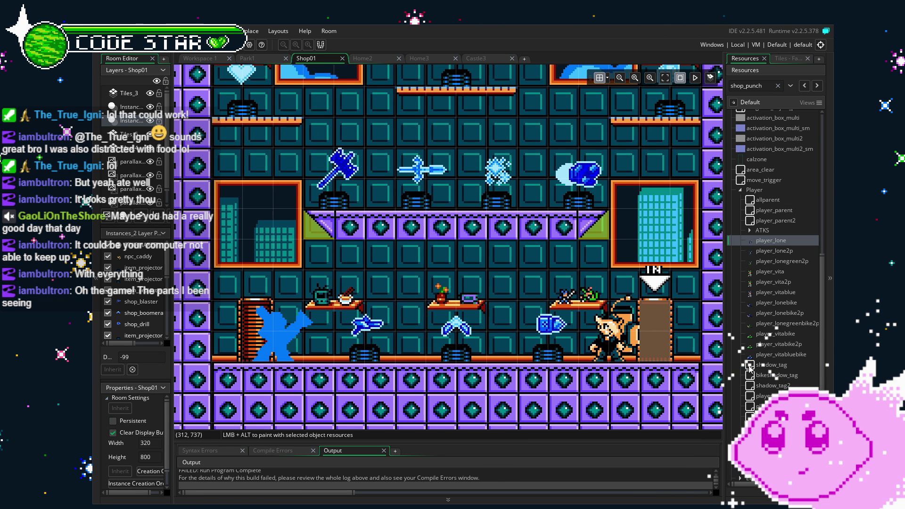
mouse_move(435, 353)
left_mouse_down()
mouse_move(398, 399)
mouse_move(413, 332)
left_mouse_up()
scroll(399, 399, "down", 2)
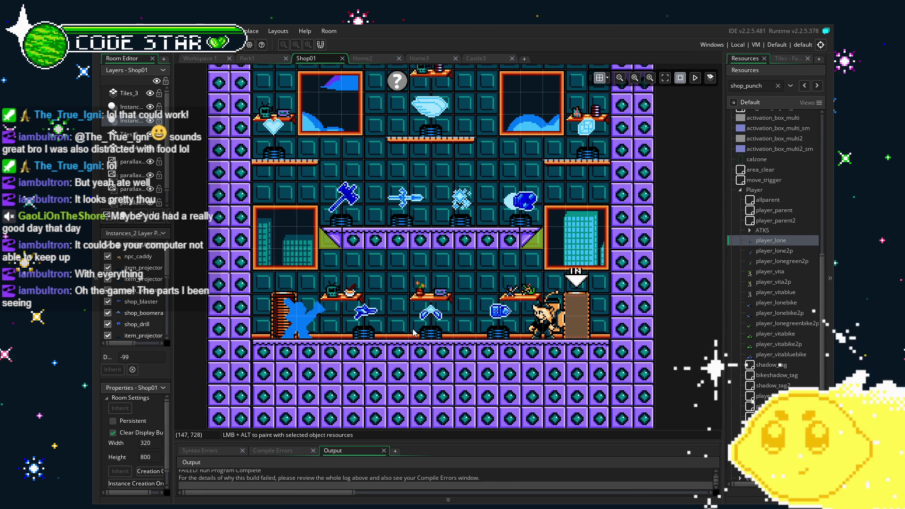
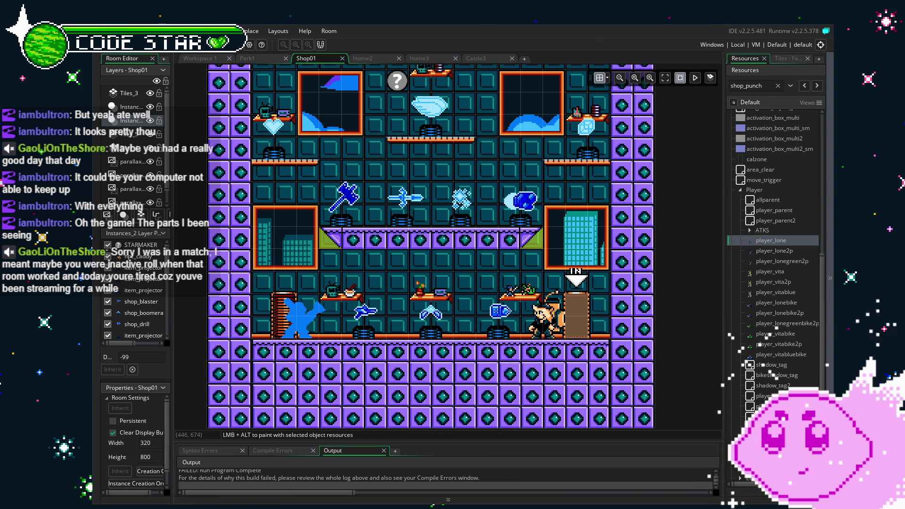
Pan around the Shop01 room and select the blue figure instance
scroll(405, 332, "up", 1)
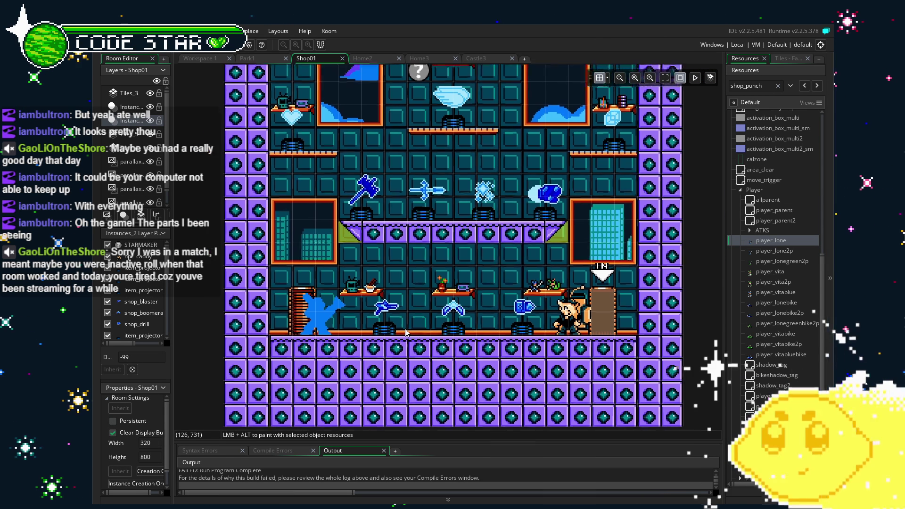
scroll(405, 333, "up", 1)
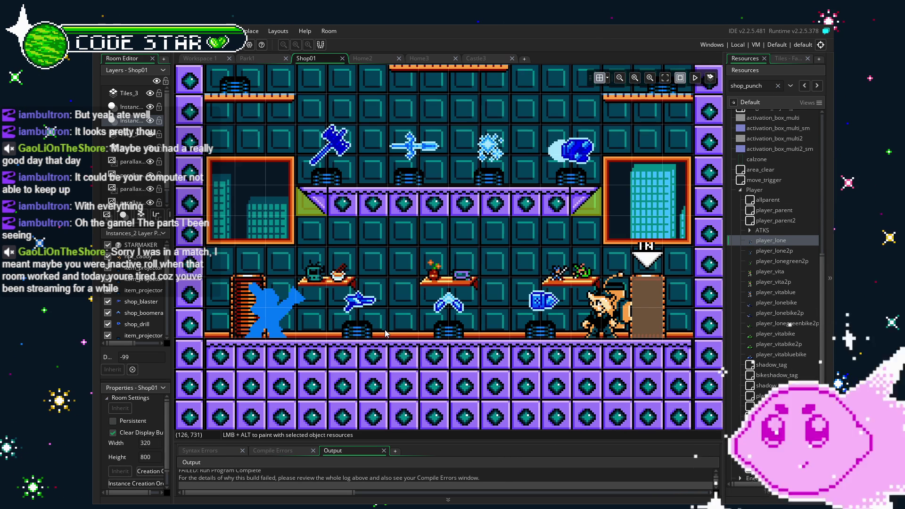
left_click_drag(386, 333, 352, 379)
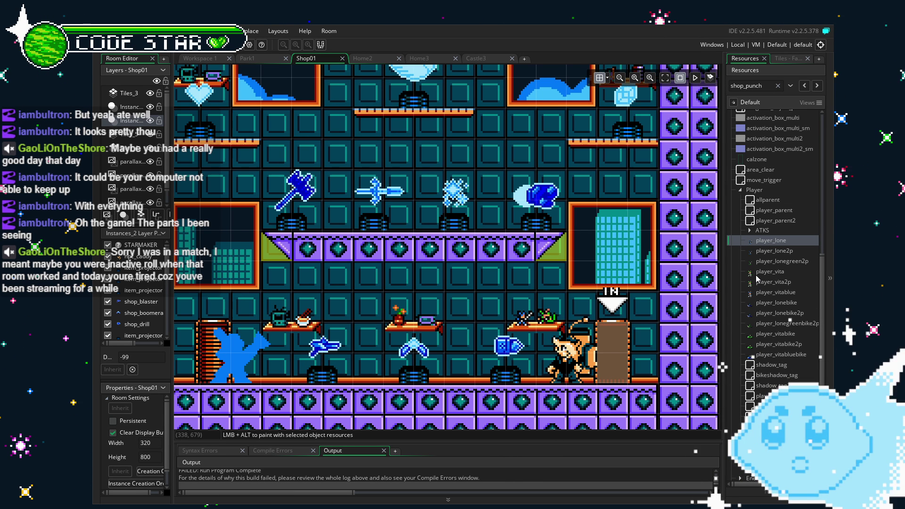
left_click_drag(355, 296, 390, 279)
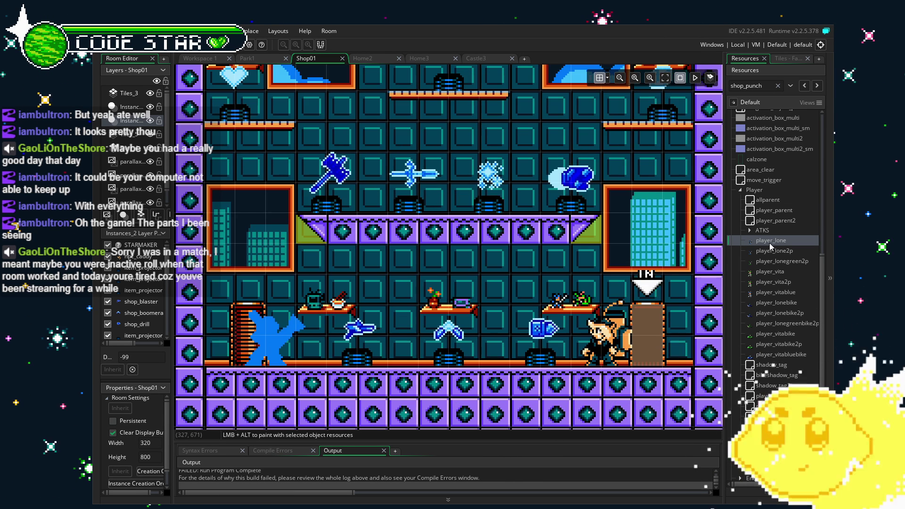
scroll(536, 309, "up", 3)
scroll(536, 309, "up", 2)
scroll(312, 244, "down", 5)
scroll(363, 288, "down", 2)
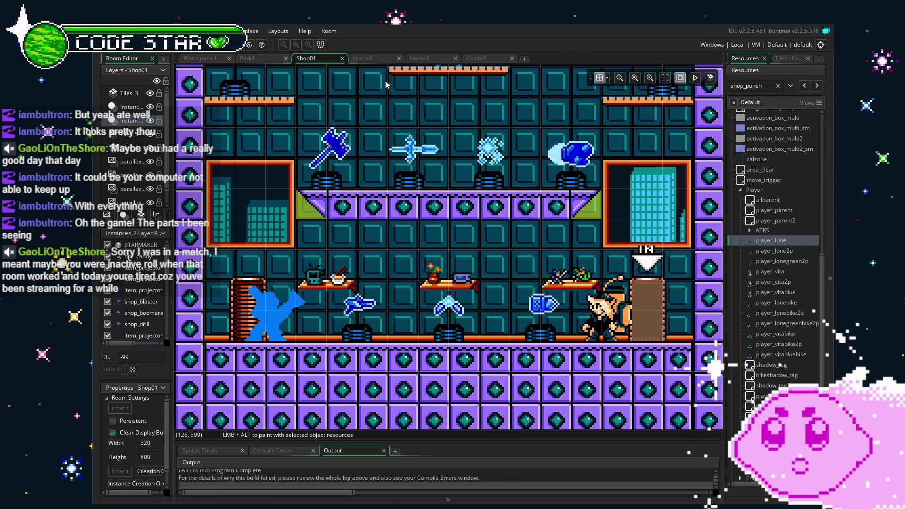
left_click(282, 306)
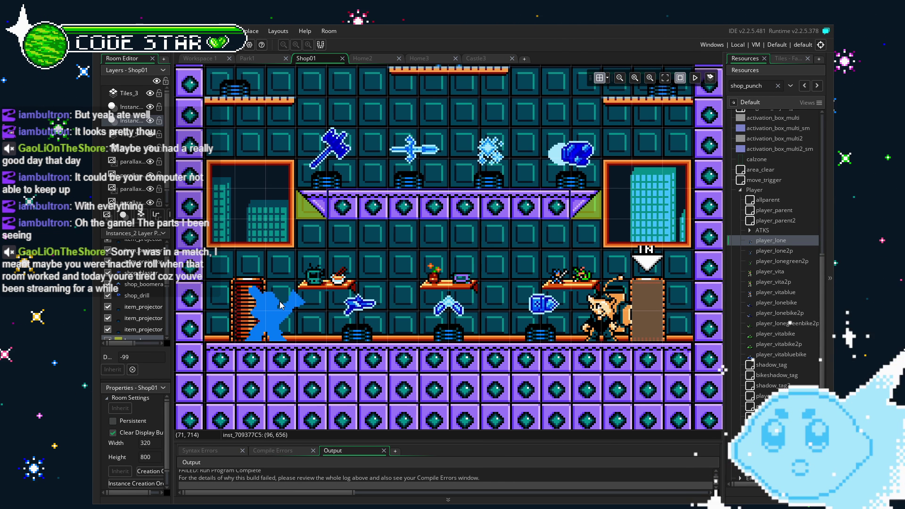
Expand the NPCs resource group down to npc_ultra and enlarge the build output log
scroll(790, 333, "down", 3)
scroll(791, 329, "down", 3)
scroll(791, 329, "down", 5)
left_click(741, 398)
scroll(742, 399, "down", 4)
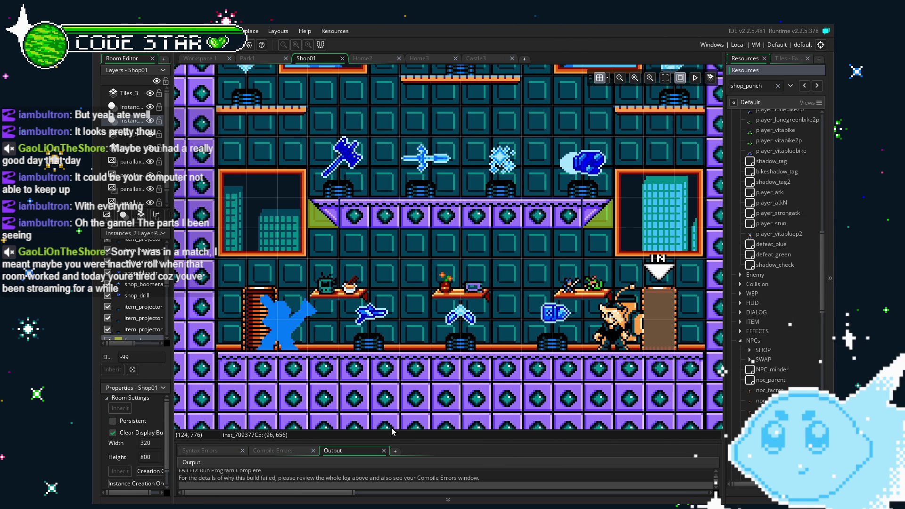
mouse_move(406, 434)
left_mouse_down()
mouse_move(402, 294)
mouse_move(402, 439)
left_mouse_up()
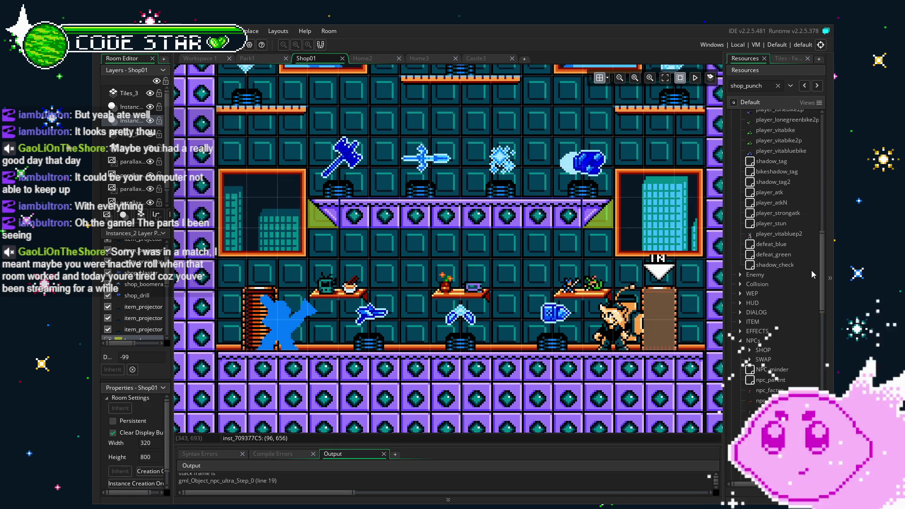
scroll(788, 373, "down", 5)
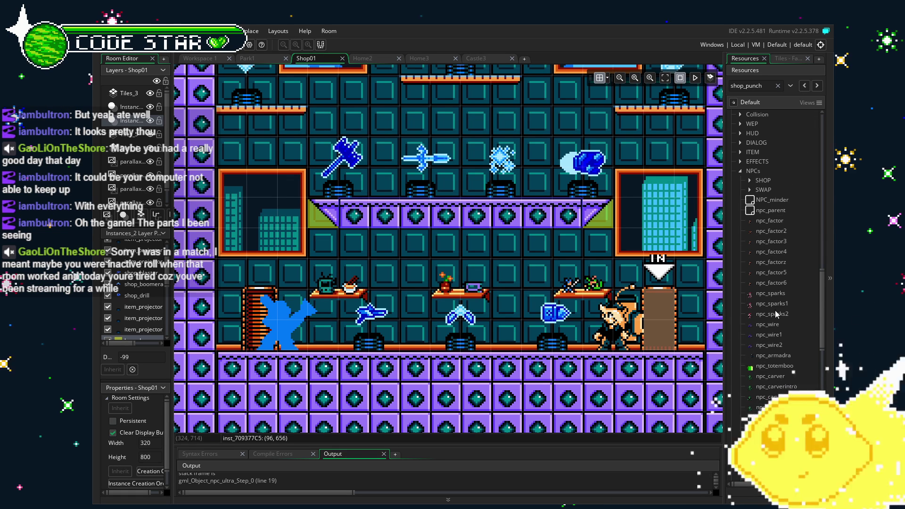
scroll(777, 301, "down", 4)
scroll(777, 300, "down", 6)
scroll(777, 301, "down", 3)
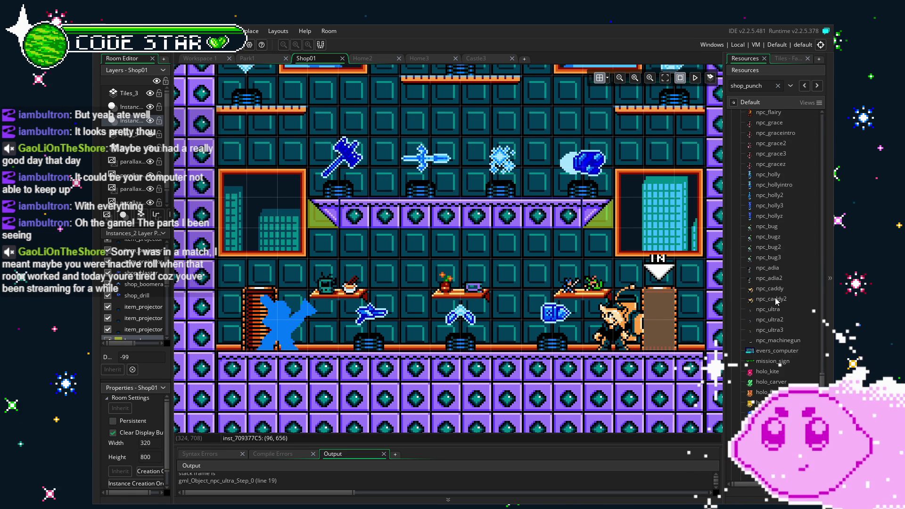
scroll(777, 306, "up", 1)
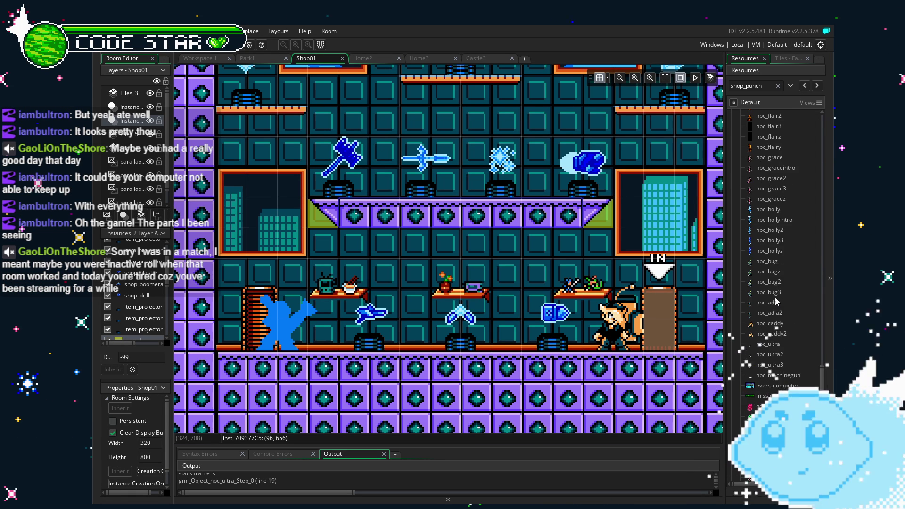
Open the npc_ultra object with its Create and Step event code
double_click(781, 345)
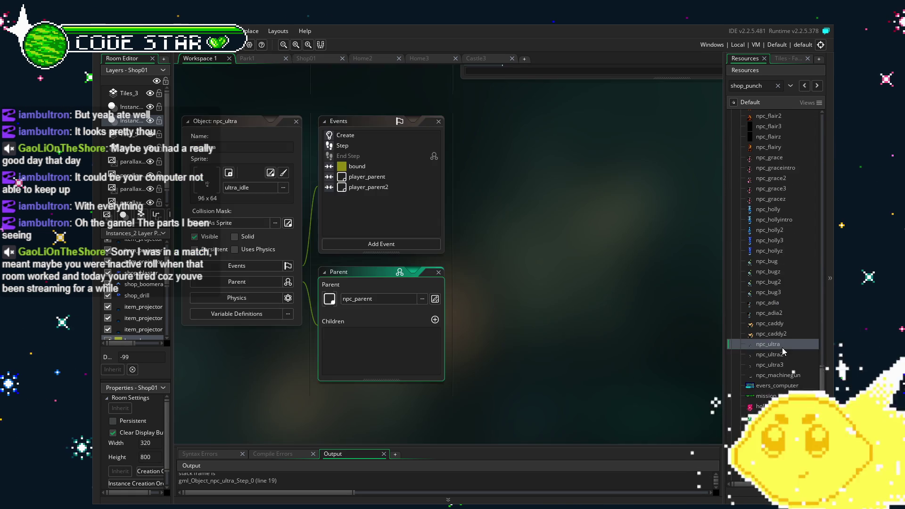
double_click(364, 138)
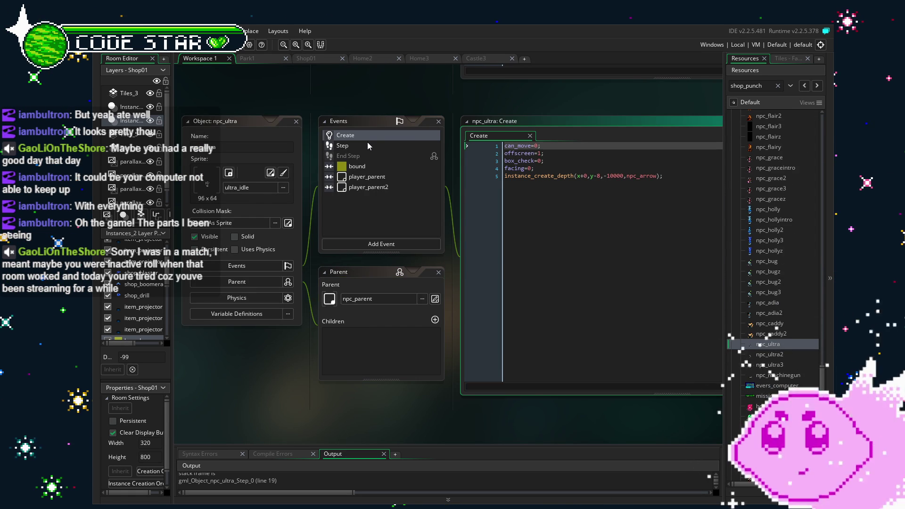
double_click(372, 147)
Select the facing-player block, lines 15–21, in npc_ultra's Step code
left_click(454, 311)
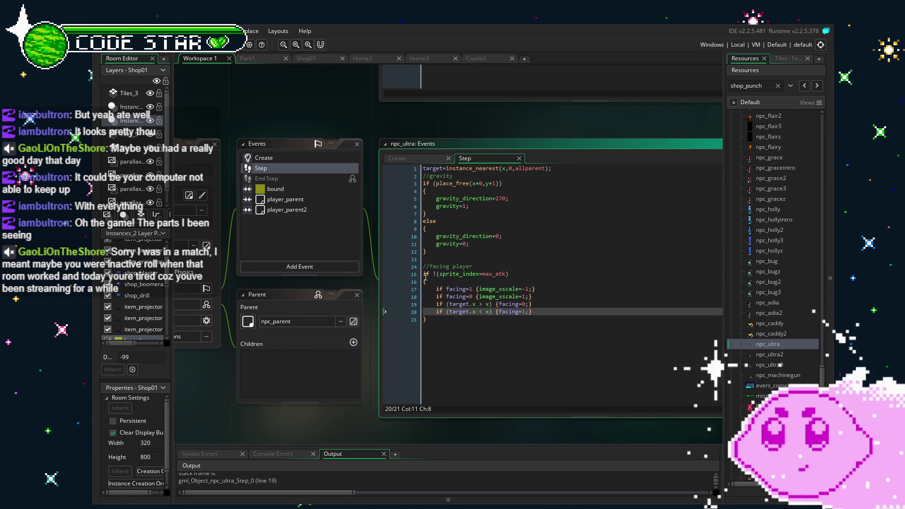
left_click(428, 305)
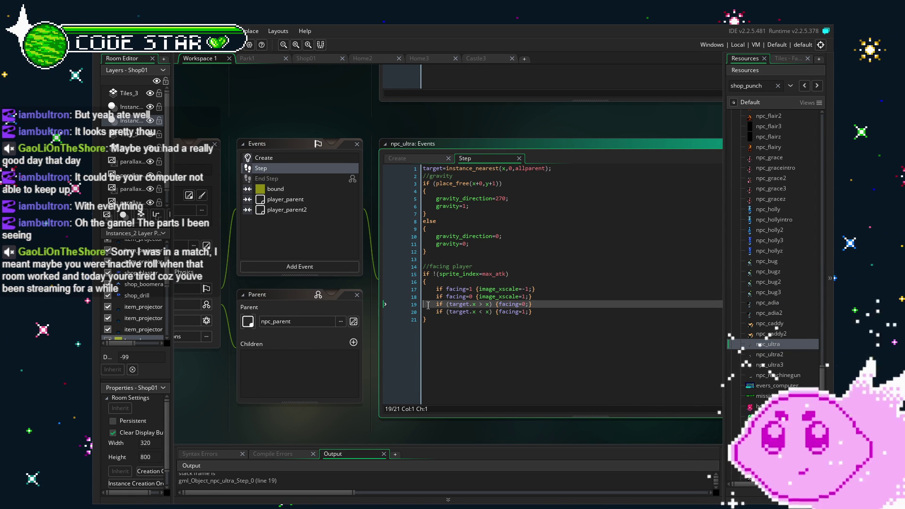
mouse_move(429, 304)
left_mouse_down()
mouse_move(521, 305)
mouse_move(538, 316)
left_mouse_up()
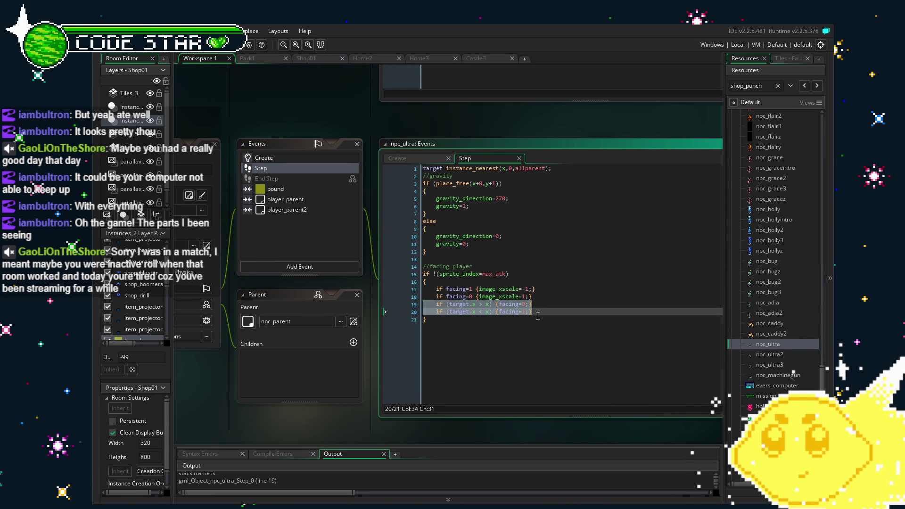
left_click(539, 317)
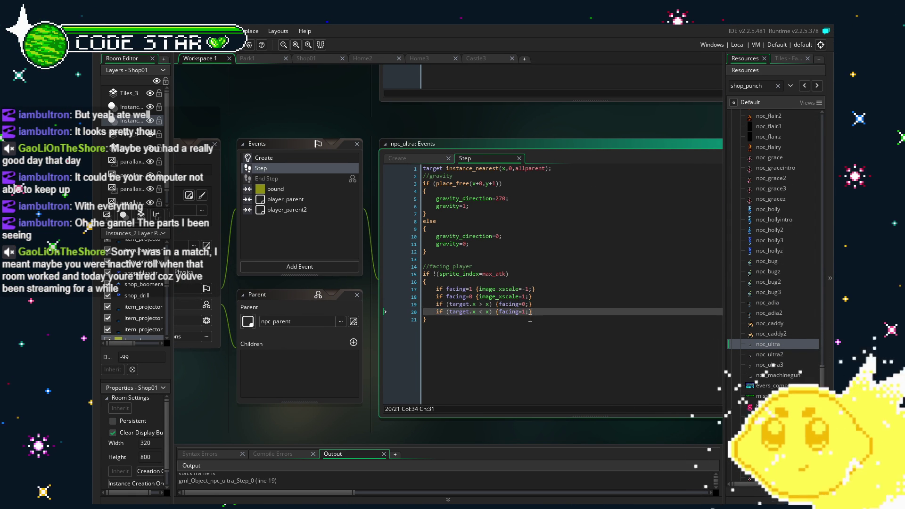
left_click(499, 343)
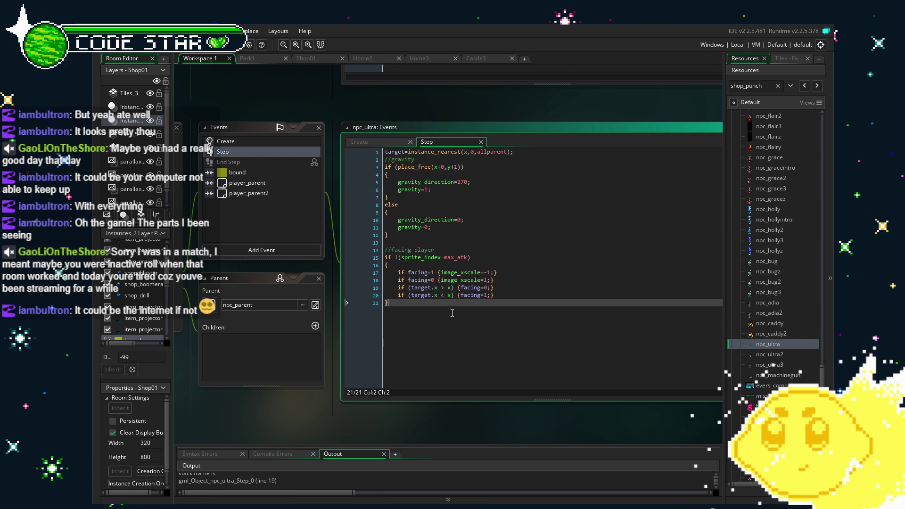
left_click_drag(450, 314, 377, 255)
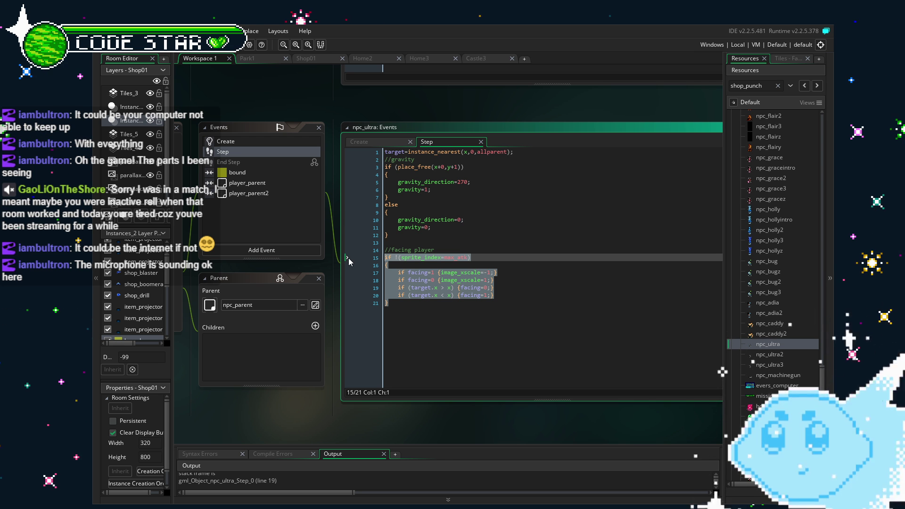
Comment out lines 15–21 with Ctrl+K and run the game with F5
key("ctrl+k")
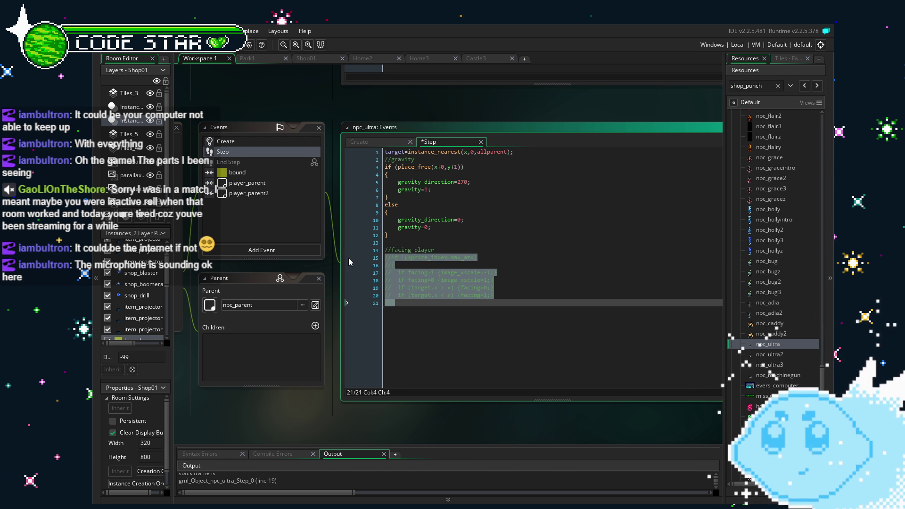
key("Right")
key("F5")
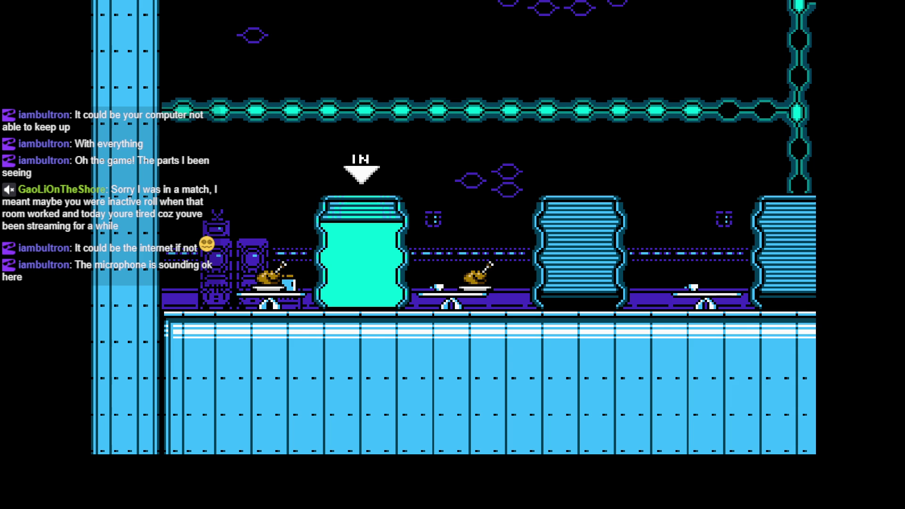
Close the test game, undo the facing-player commenting, and switch to the Shop01 room
key("Escape")
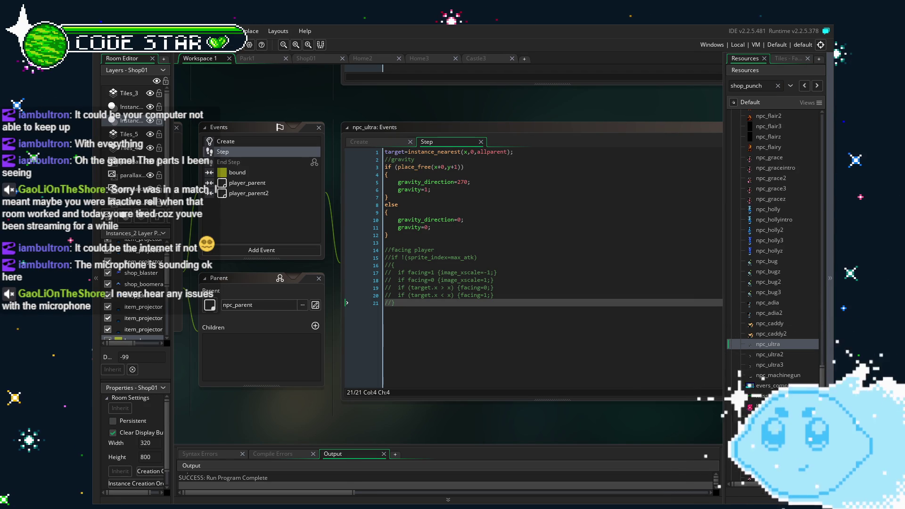
left_click(454, 330)
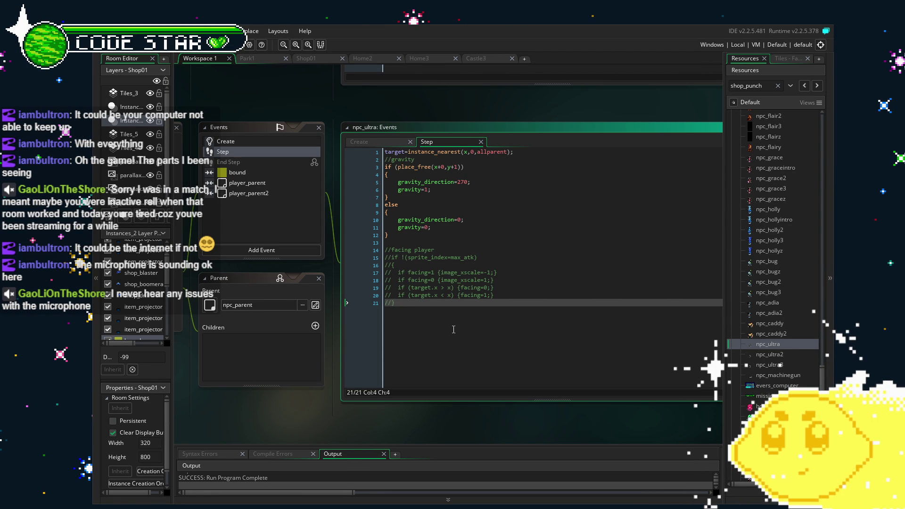
key("ctrl+z")
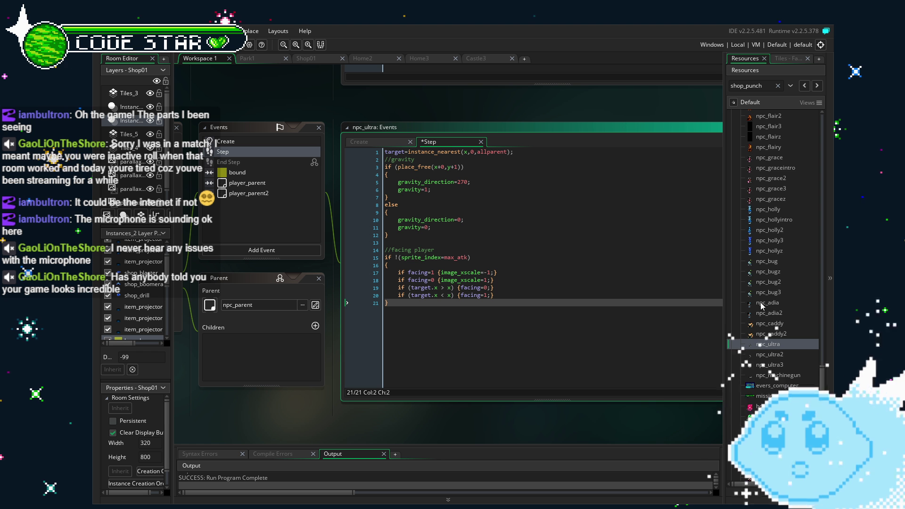
scroll(762, 307, "up", 3)
scroll(762, 307, "up", 2)
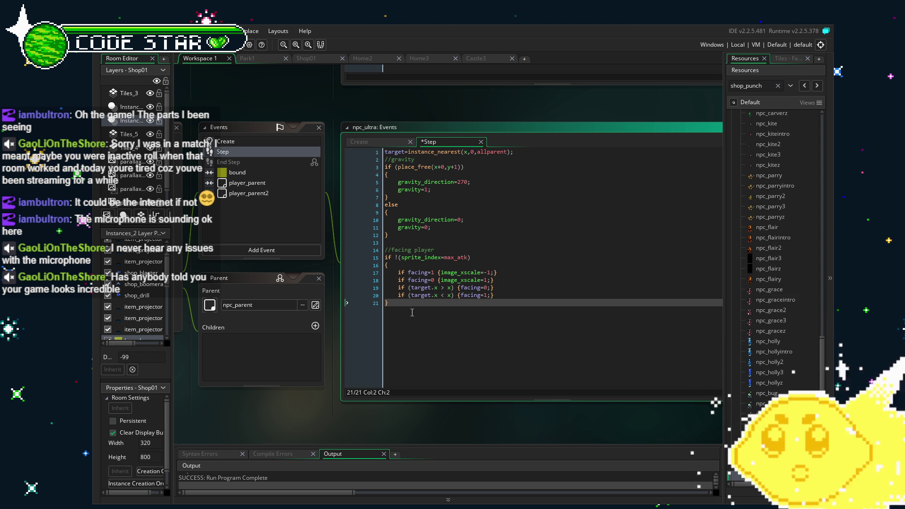
left_click_drag(391, 302, 400, 288)
left_click(465, 340)
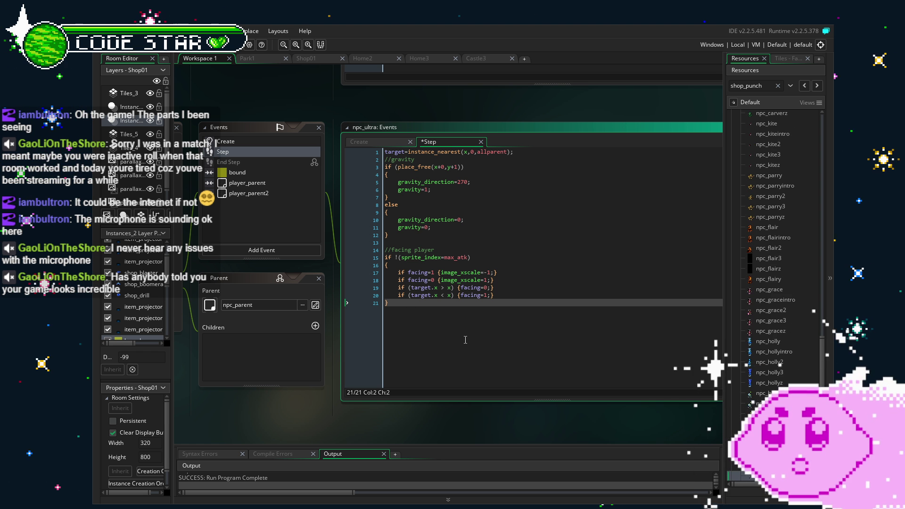
left_click(265, 55)
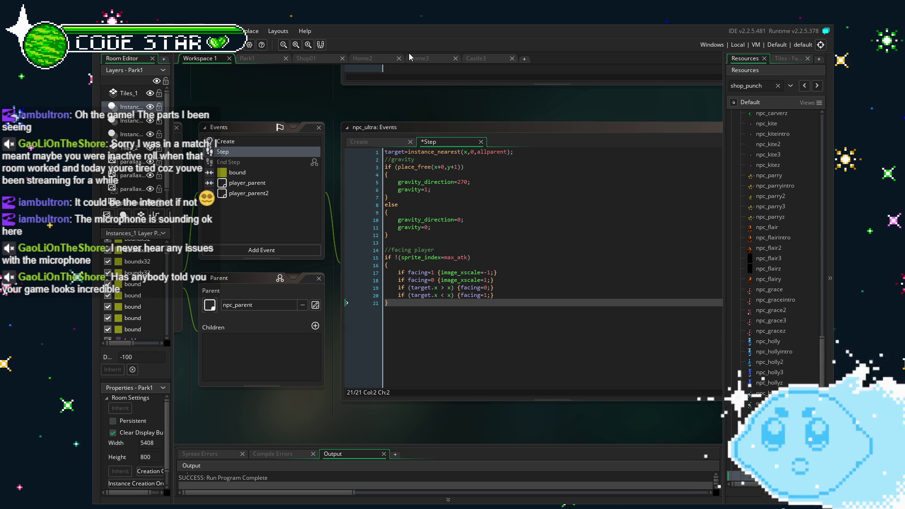
left_click(308, 58)
left_click_drag(288, 227, 307, 253)
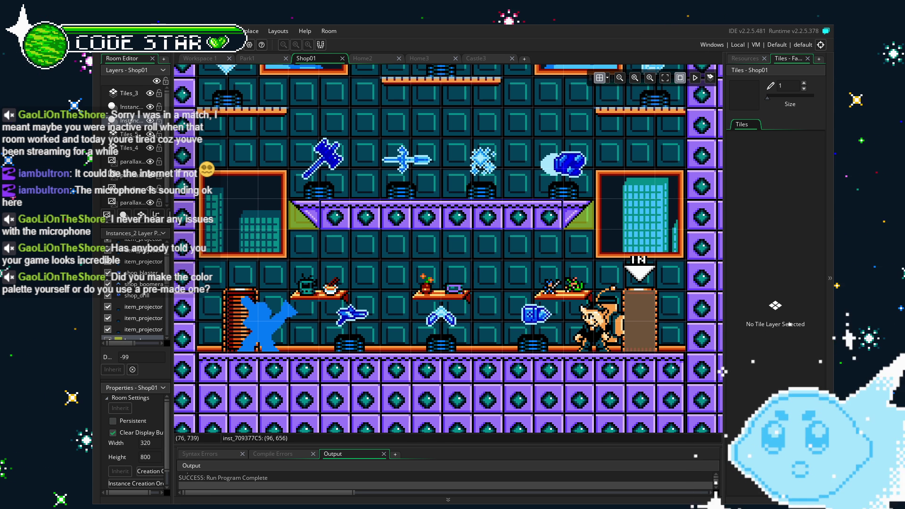
left_click_drag(380, 309, 403, 304)
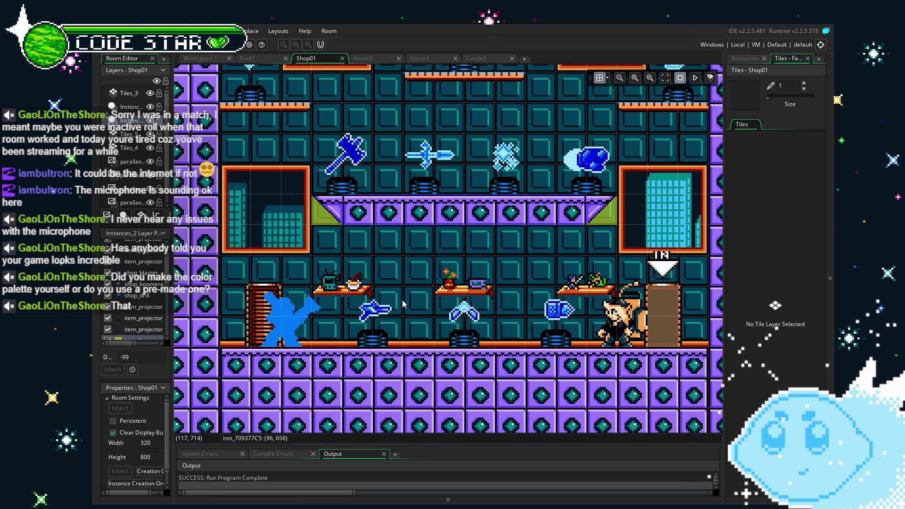
scroll(339, 353, "up", 2)
scroll(340, 353, "down", 2)
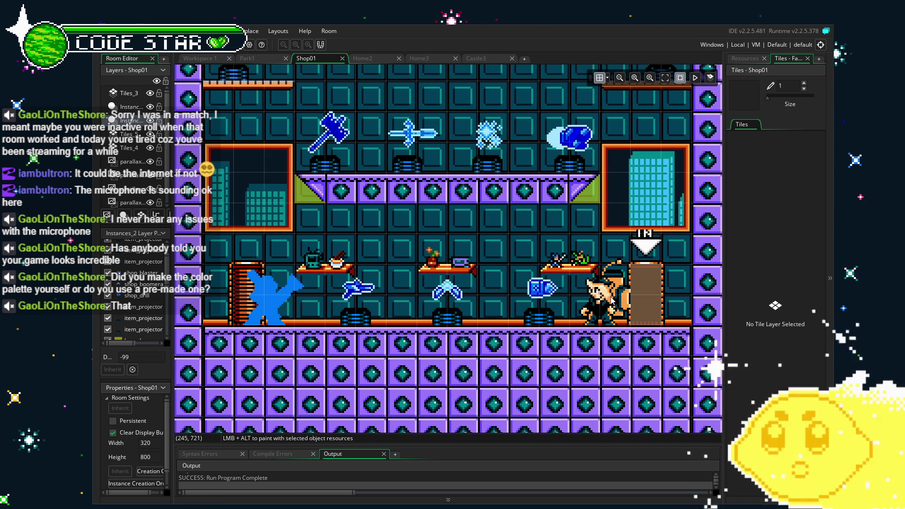
scroll(279, 323, "up", 1)
scroll(277, 321, "left", 1)
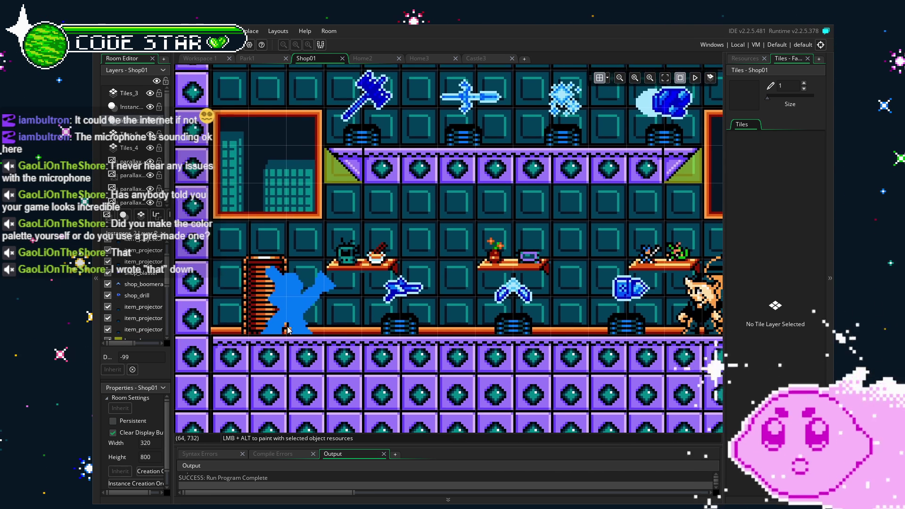
scroll(277, 327, "right", 10)
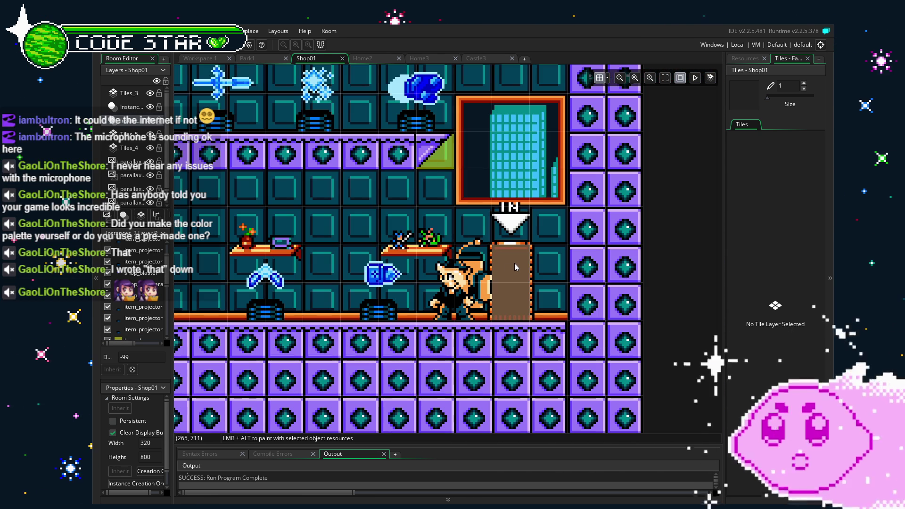
scroll(319, 342, "down", 2)
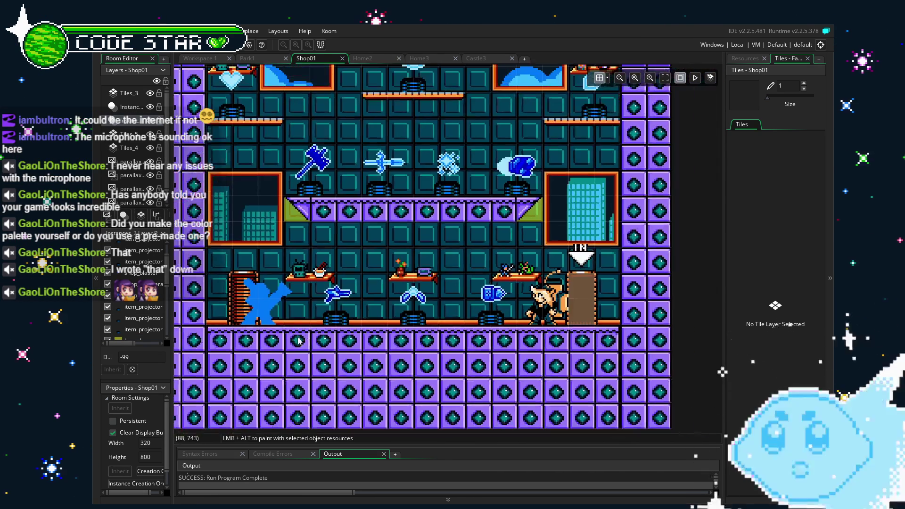
Reposition the Shop01 room view and bring the Resources panel back
scroll(319, 343, "up", 2)
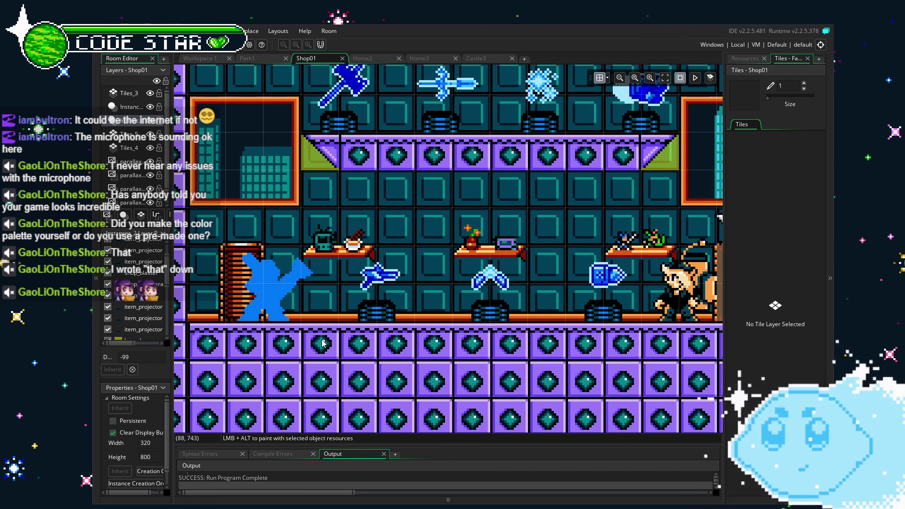
scroll(261, 277, "up", 2)
scroll(261, 277, "down", 2)
left_click_drag(257, 306, 255, 320)
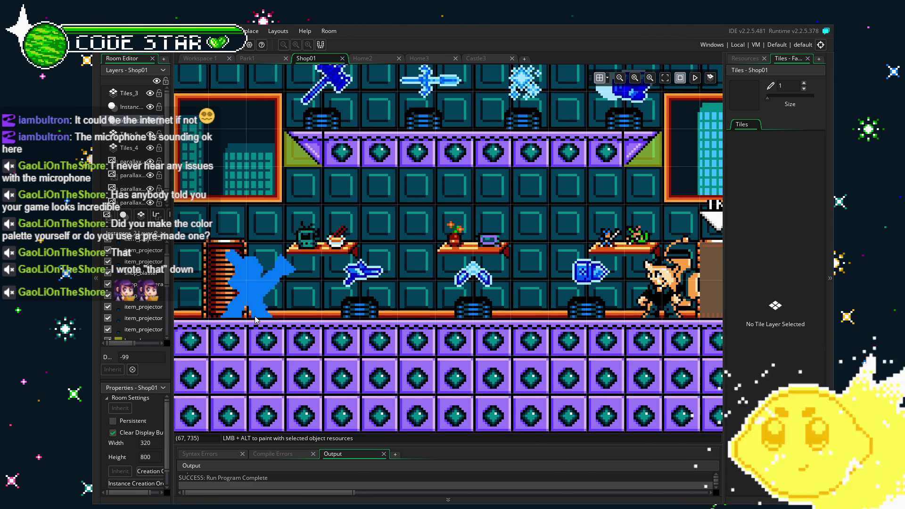
left_click_drag(255, 320, 242, 327)
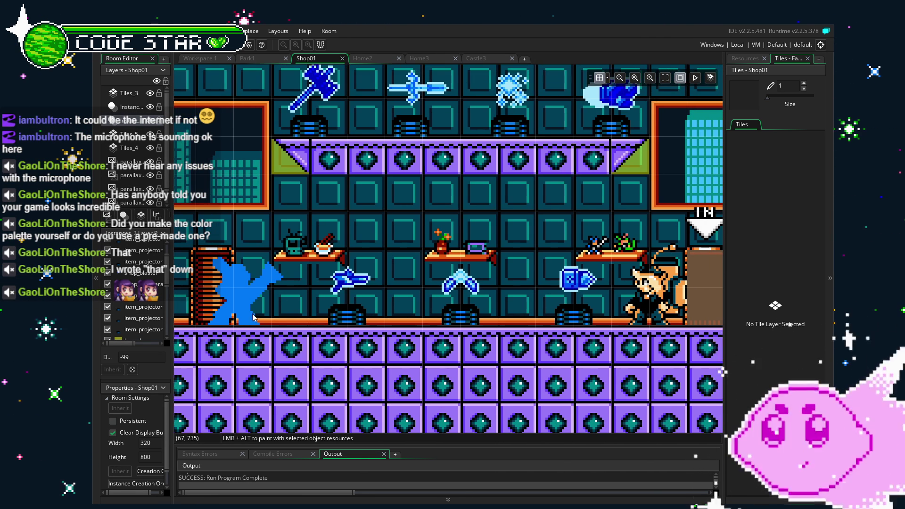
left_click(745, 58)
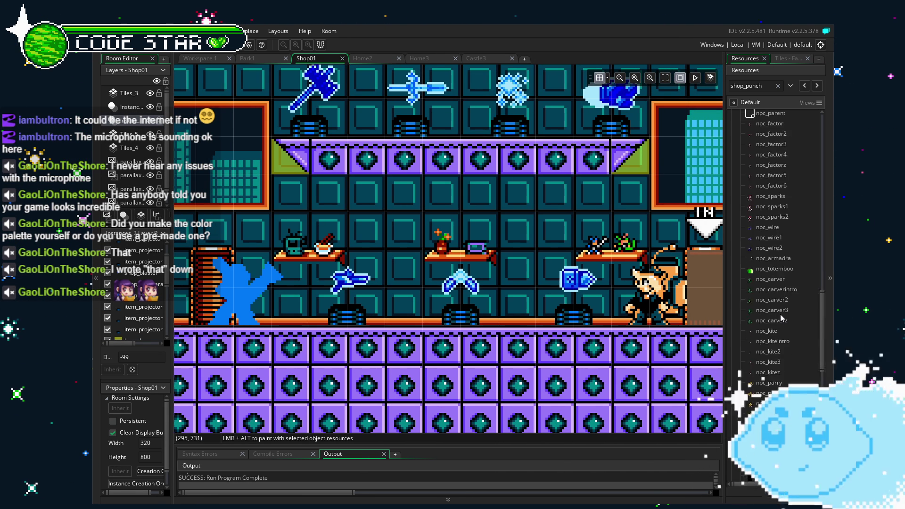
Scroll up to player_lone in Resources and open its object editor
scroll(781, 318, "up", 5)
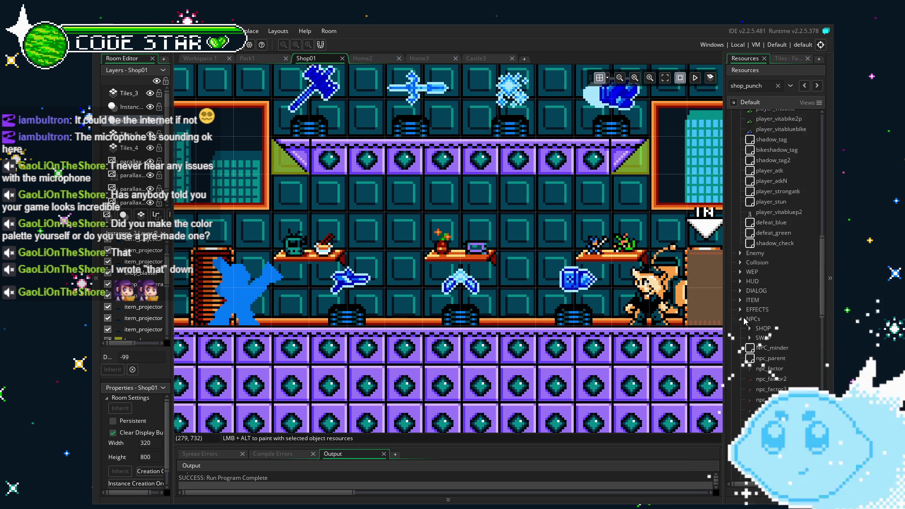
scroll(748, 335, "up", 5)
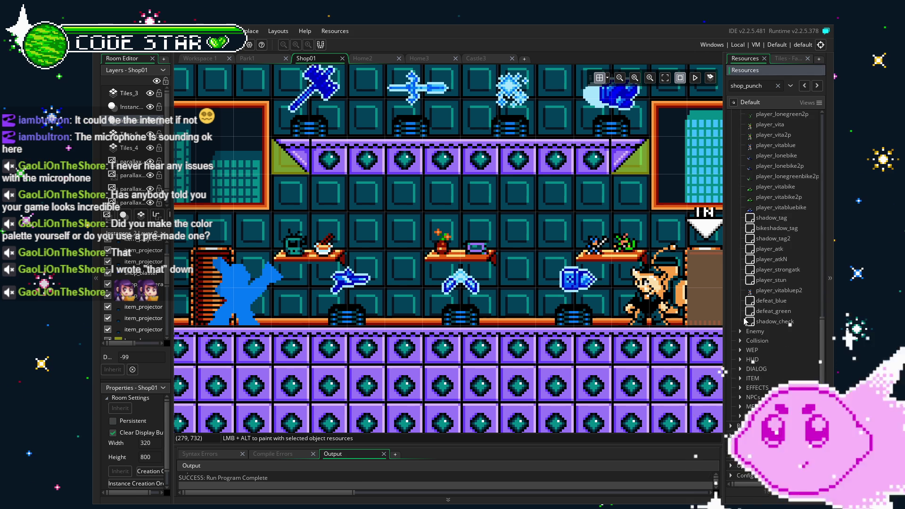
scroll(747, 321, "up", 2)
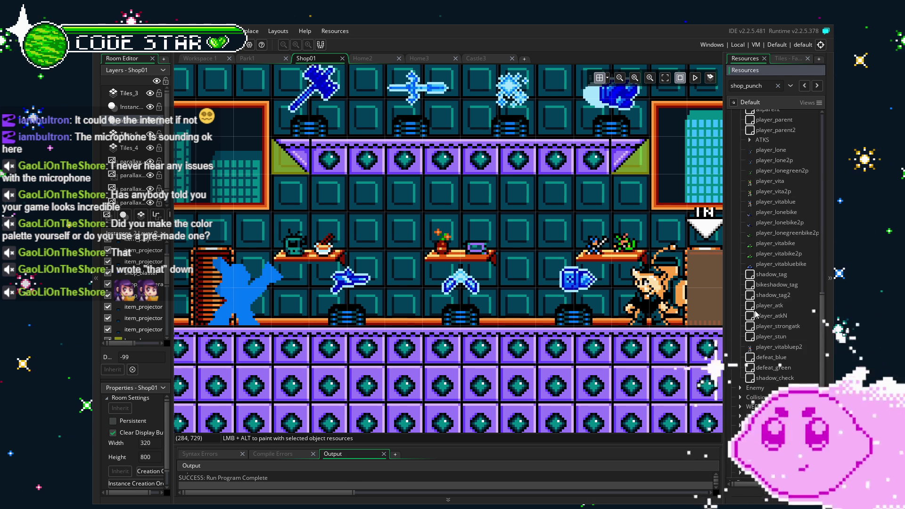
left_click(784, 152)
double_click(784, 152)
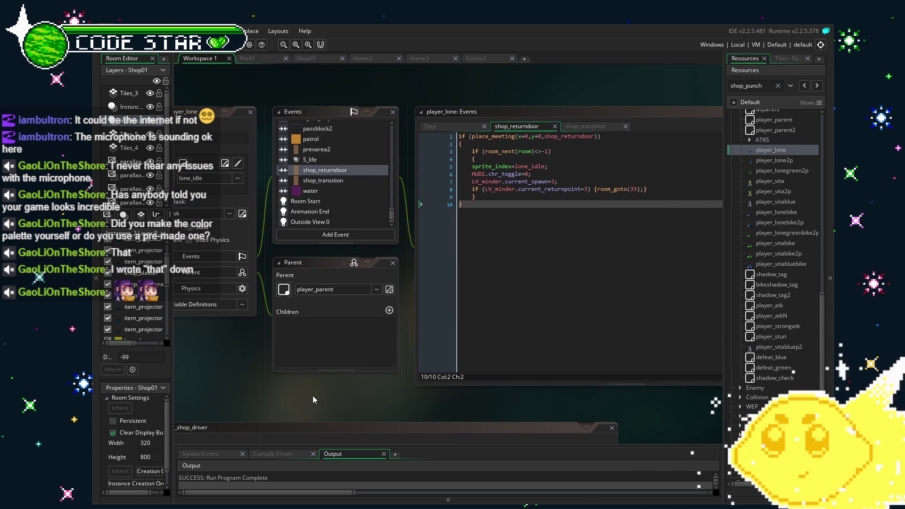
left_click(345, 180)
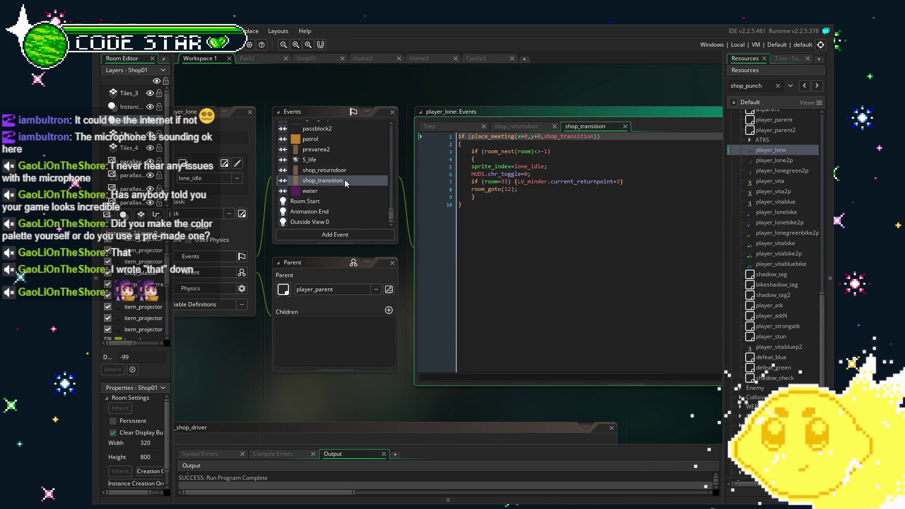
left_click(441, 280)
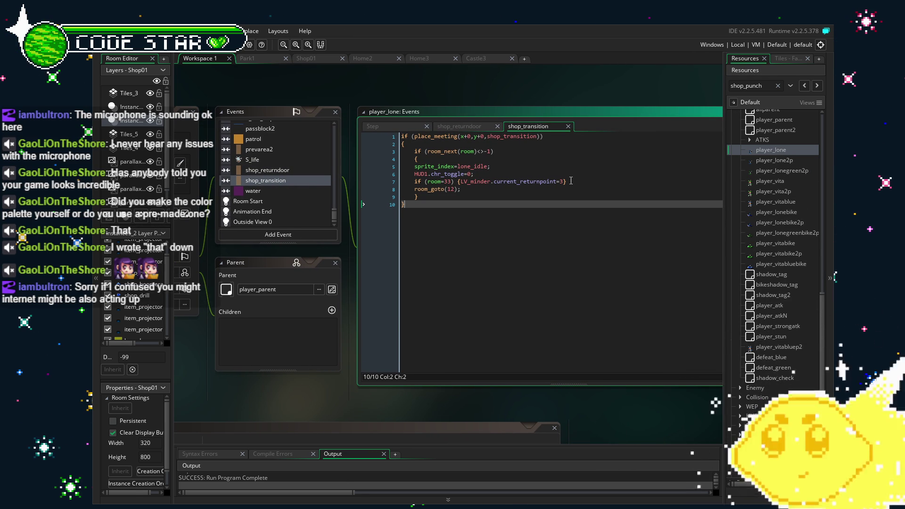
left_click(279, 171)
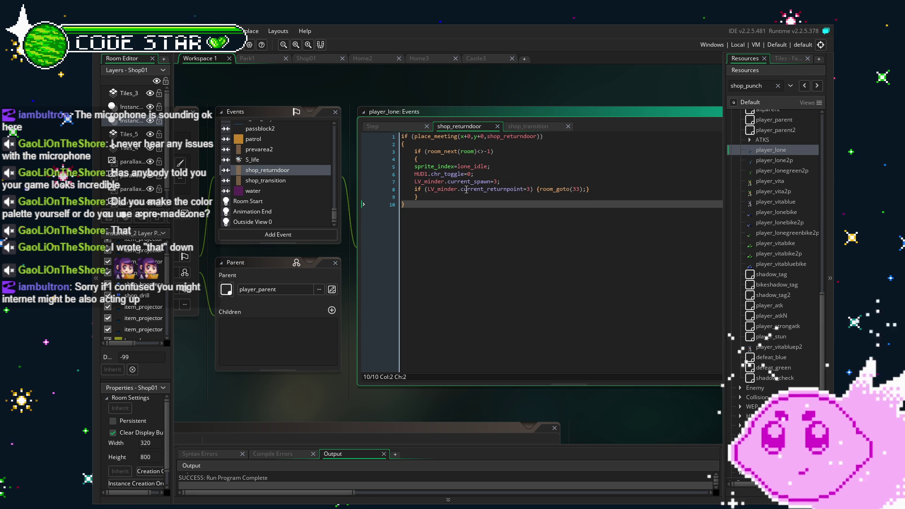
left_click(517, 181)
left_click_drag(518, 181, 402, 181)
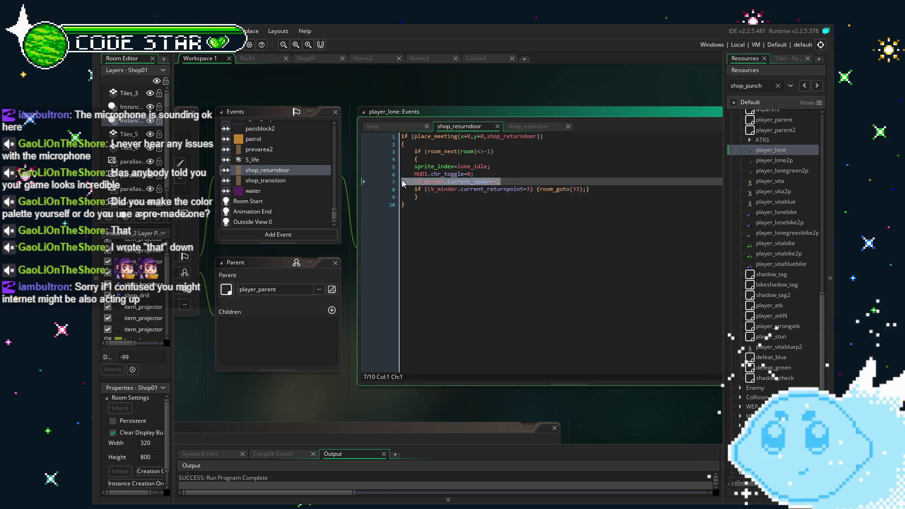
key("BackSpace")
key("BackSpace")
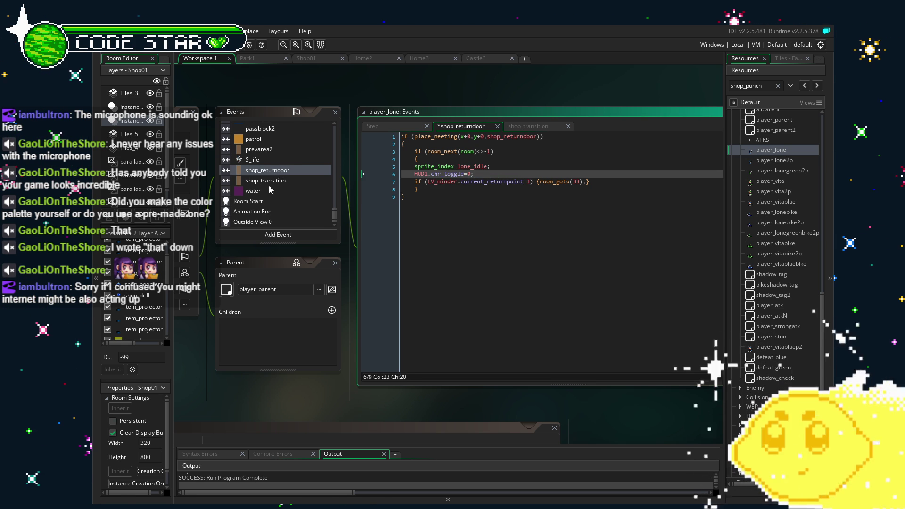
left_click(258, 181)
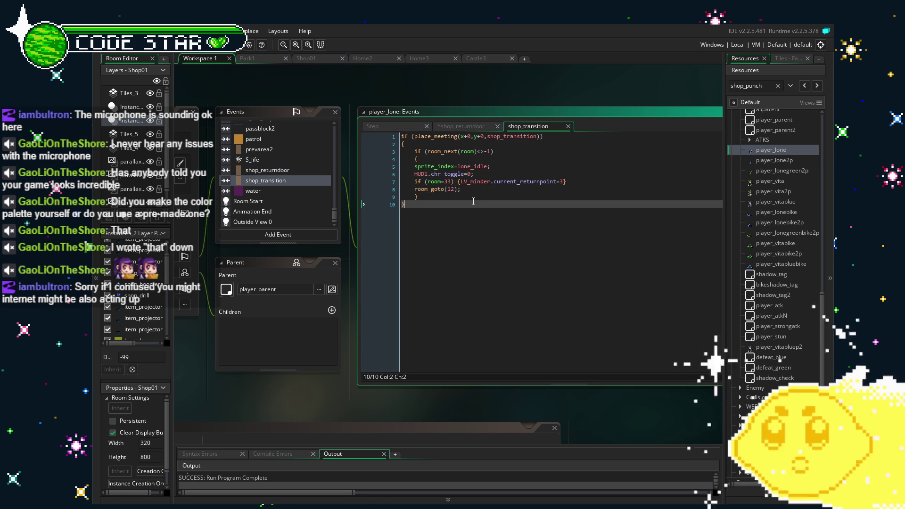
left_click(271, 171)
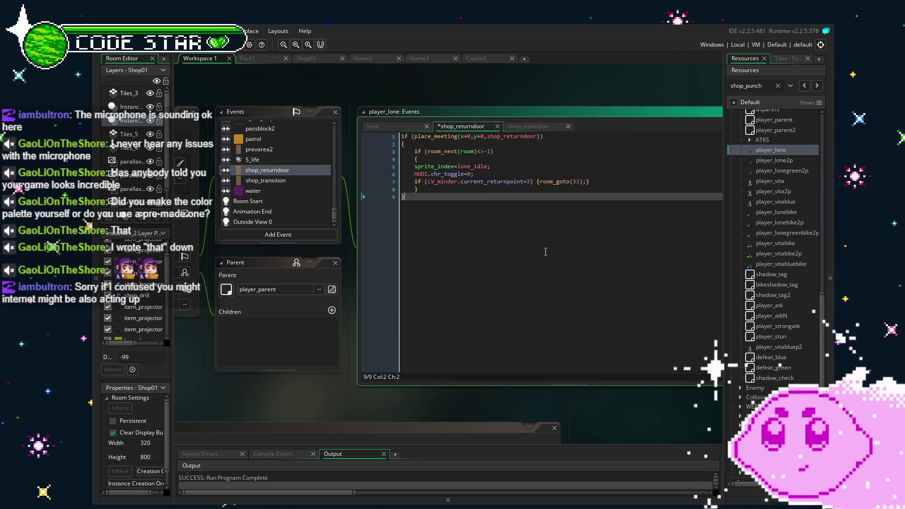
key("ctrl+z")
left_click(546, 252)
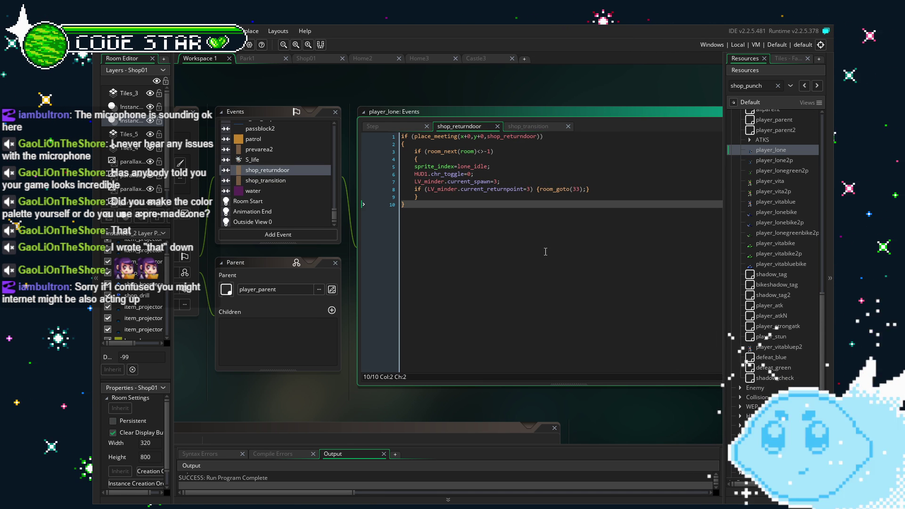
Comment out the room 12 shop-entry block in player_lone's Key Press - Z code
scroll(287, 187, "up", 10)
scroll(287, 187, "up", 3)
left_click(270, 190)
scroll(484, 280, "down", 10)
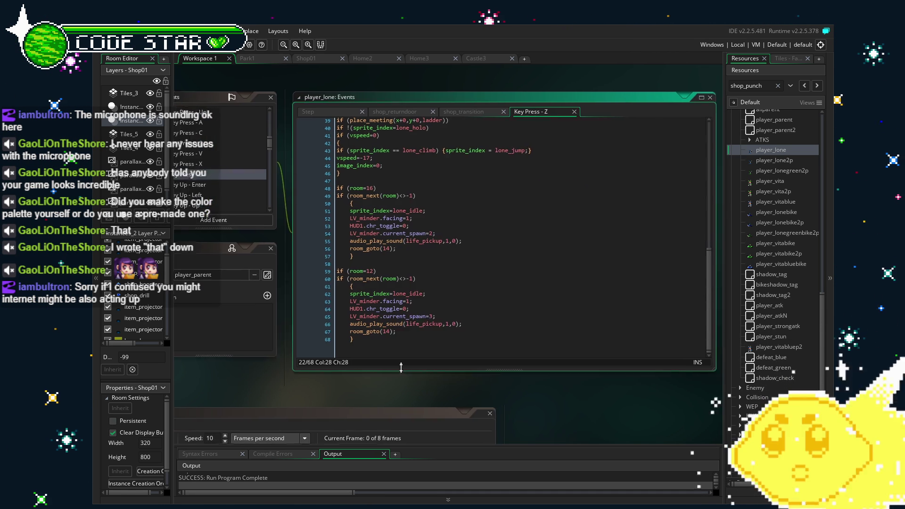
left_click(418, 303)
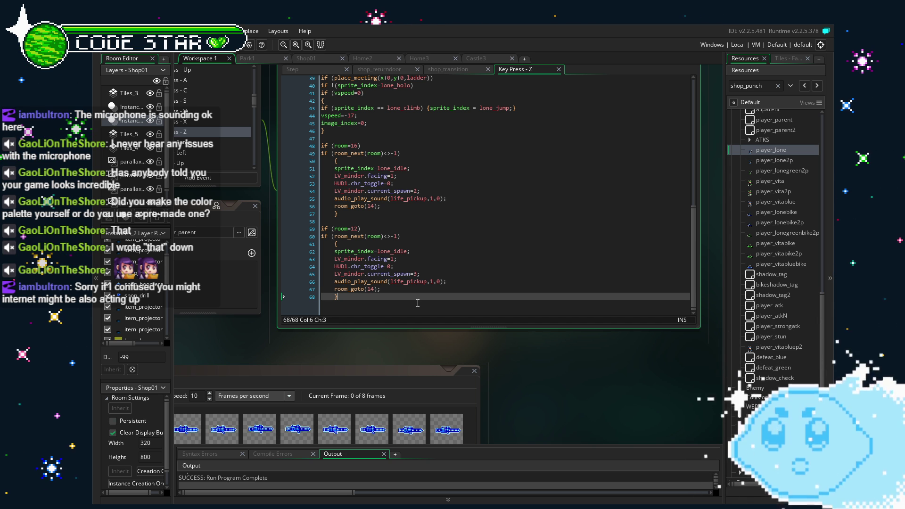
left_click_drag(418, 303, 279, 227)
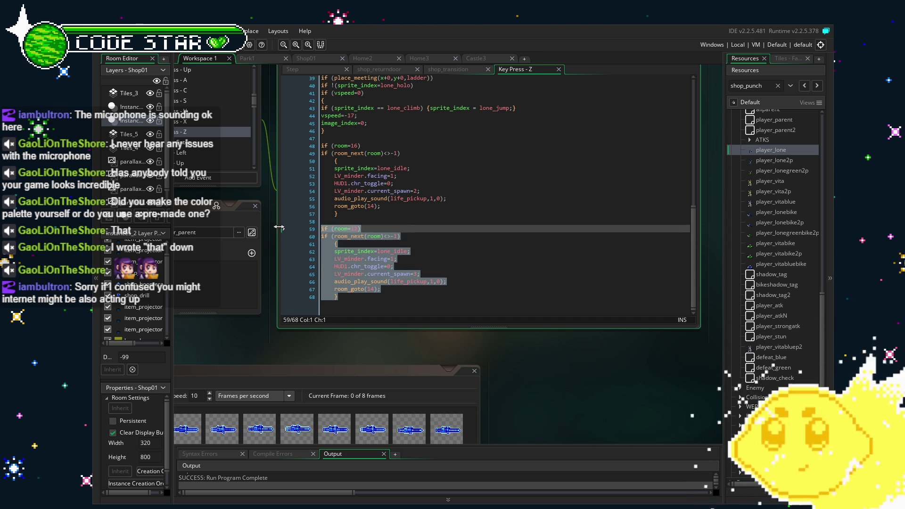
key("ctrl+k")
Add '//THIS IS IF I WANT THE SHOP TO BE A MENU' above the block and save
left_click(356, 223)
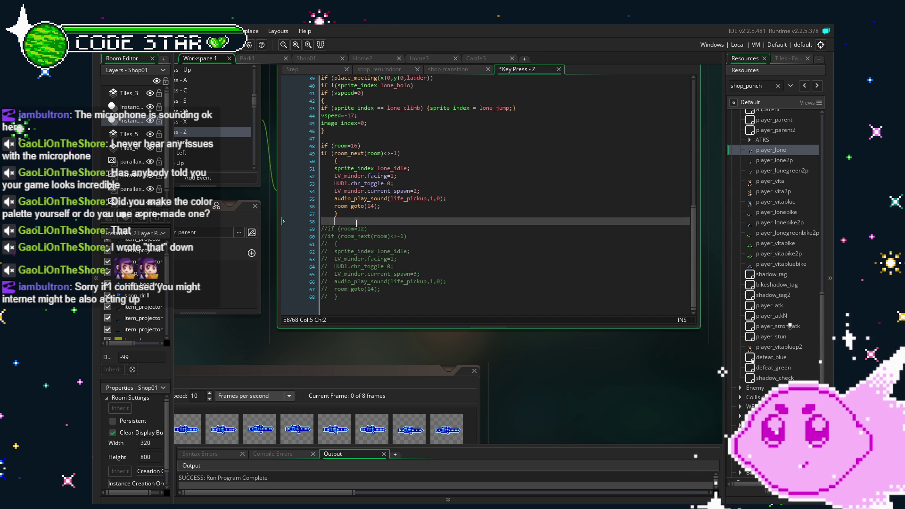
key("Return")
key("BackSpace")
type("//THIS ")
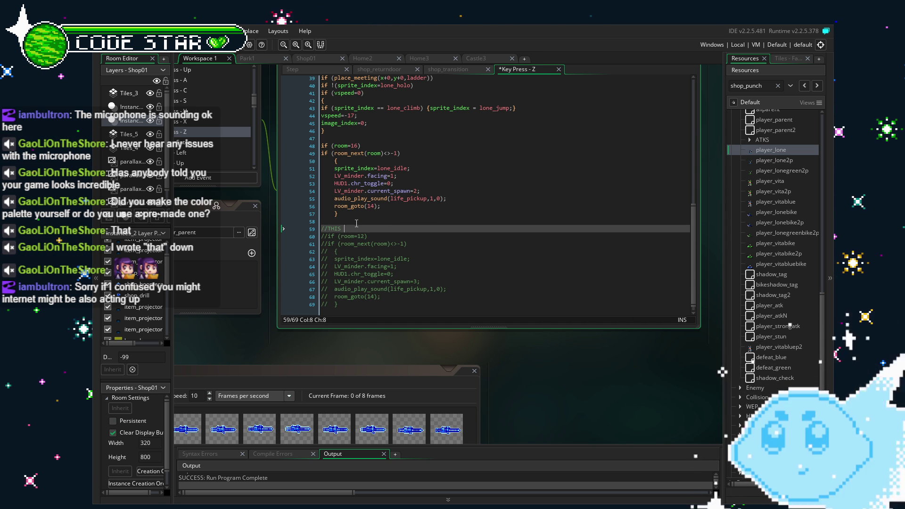
type("IS IF I WANT TH")
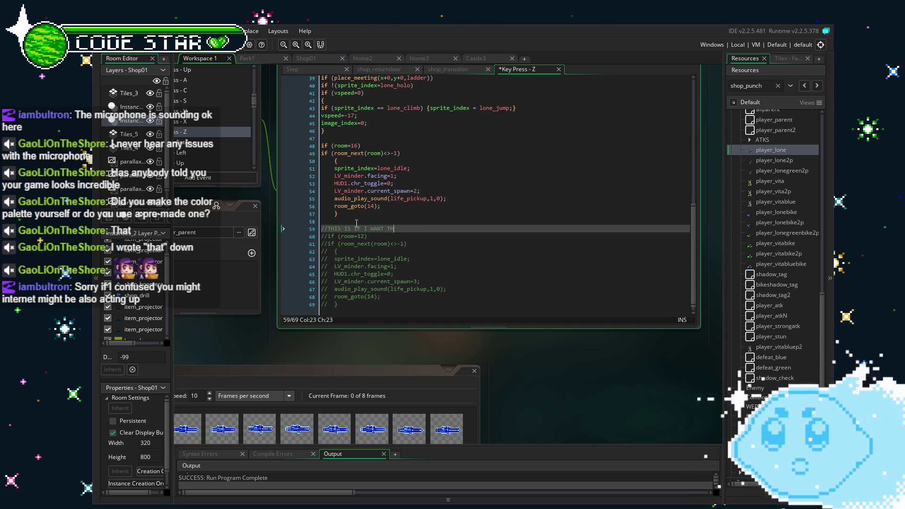
type("E SHOP TO BE ")
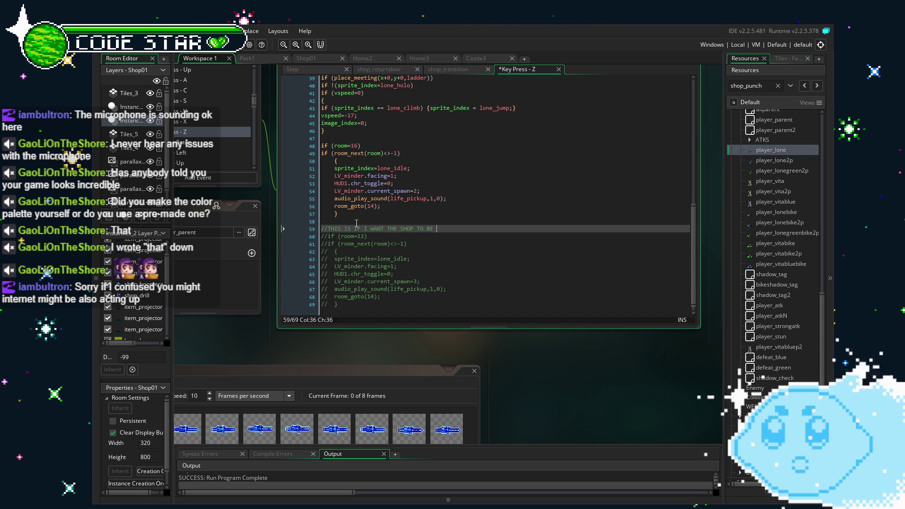
type("A MENU")
left_click(523, 296)
key("ctrl+s")
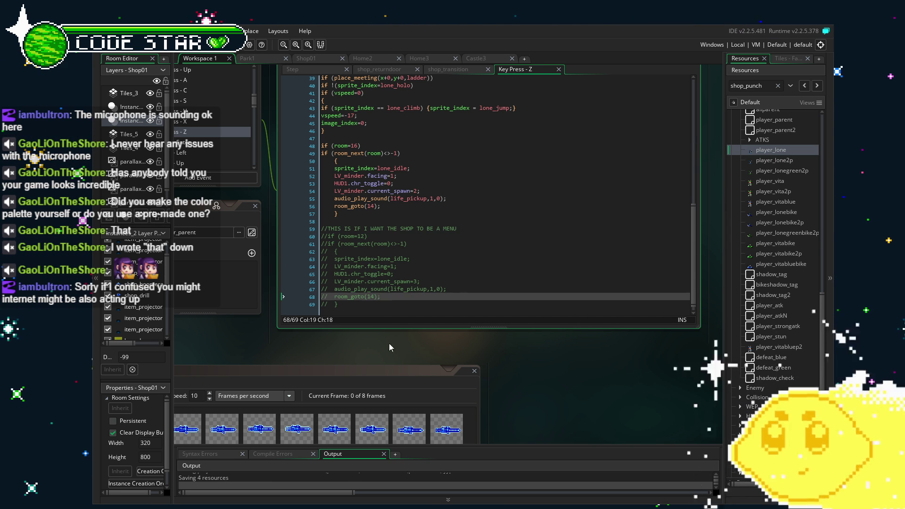
scroll(216, 150, "left", 2)
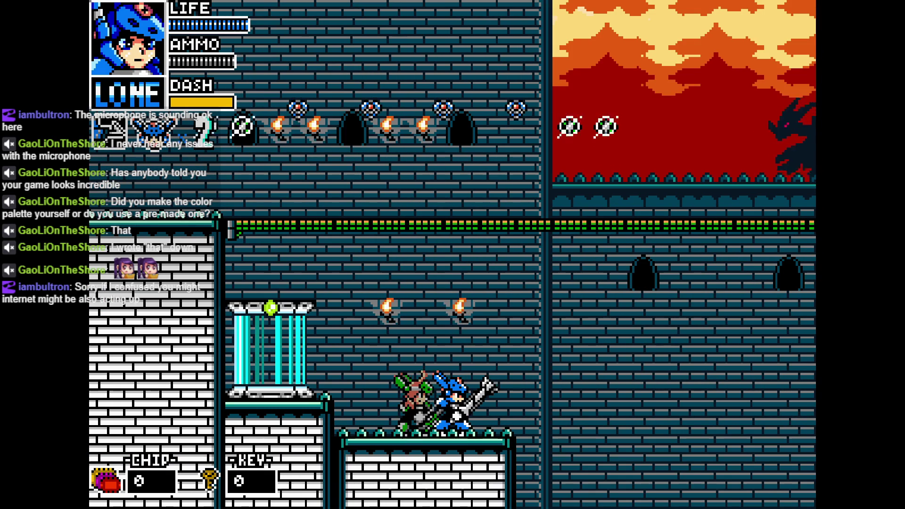
Stop the castle-level test play and return to the editor
key("Escape")
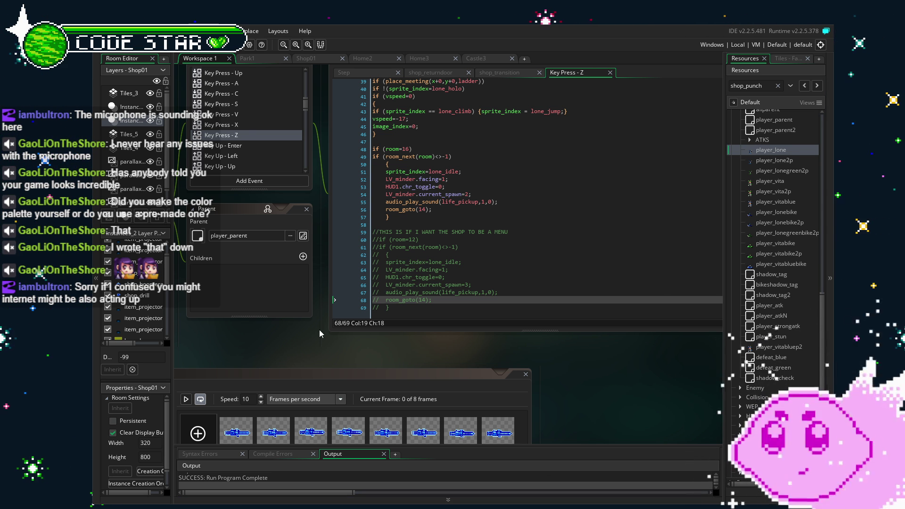
Pan the workspace, collapse the Player folder, and open the LV_minder object
left_click_drag(318, 356, 374, 403)
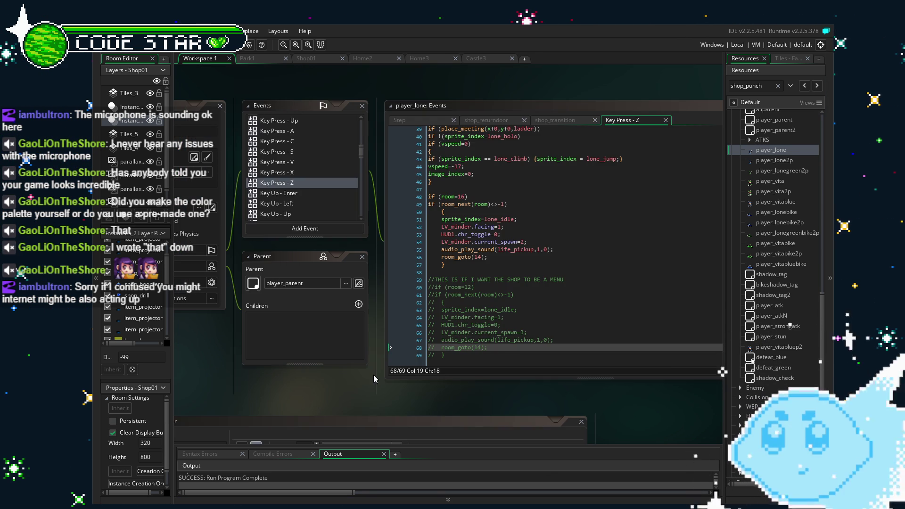
left_click_drag(275, 389, 344, 393)
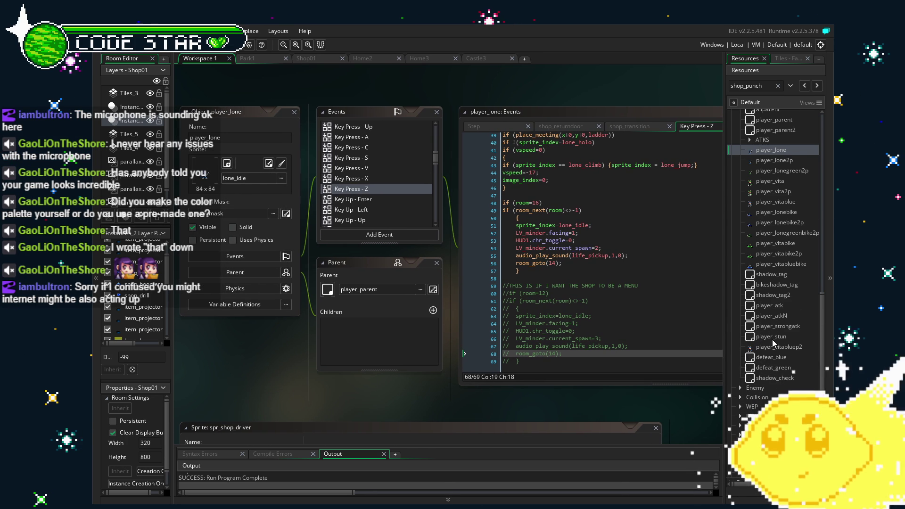
scroll(772, 340, "down", 2)
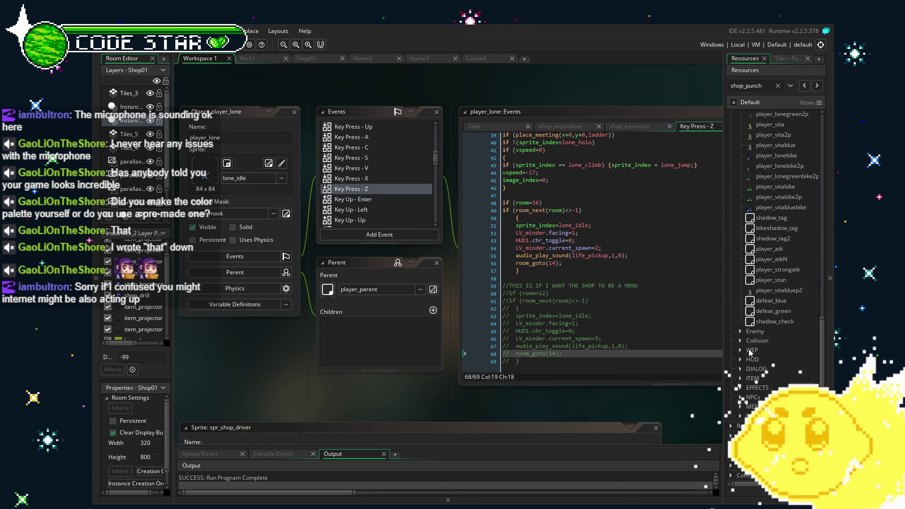
scroll(750, 352, "down", 5)
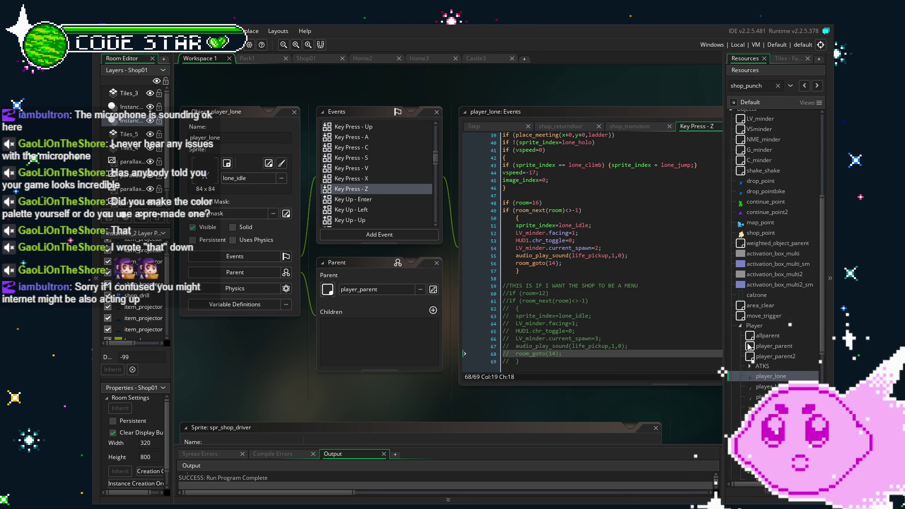
left_click(743, 326)
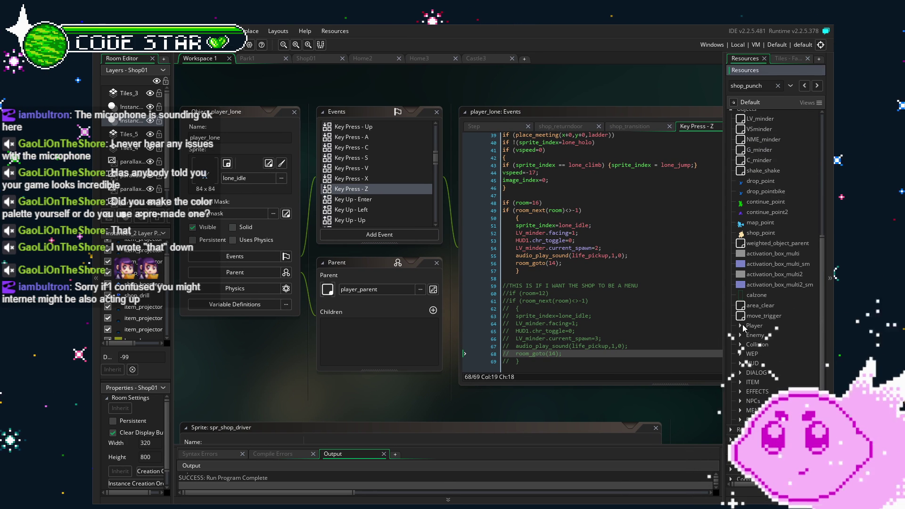
scroll(757, 214, "up", 3)
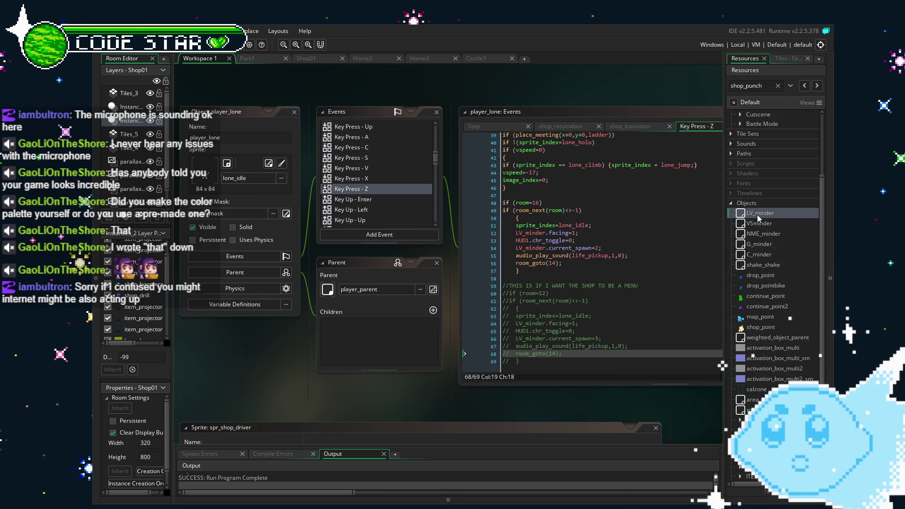
double_click(757, 214)
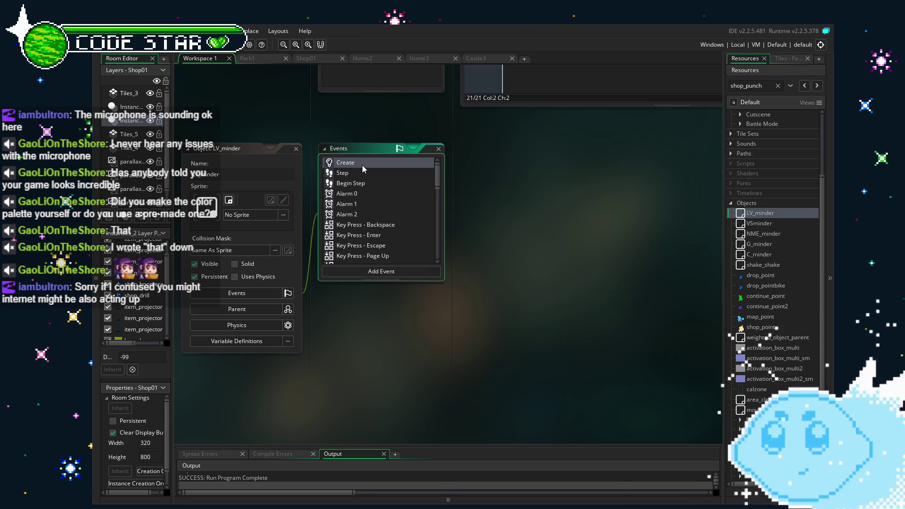
Open G_minder's Create code to view the weapon unlock flags set to 1
scroll(601, 309, "down", 15)
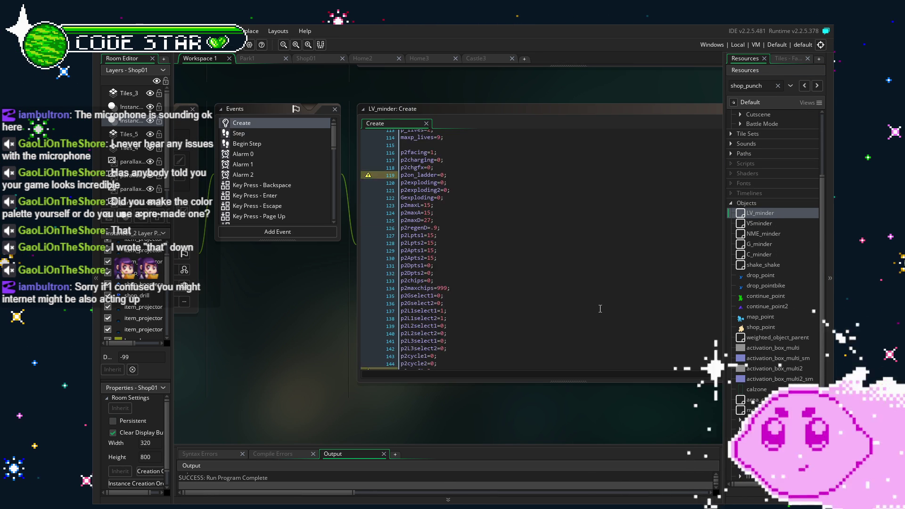
scroll(600, 309, "down", 15)
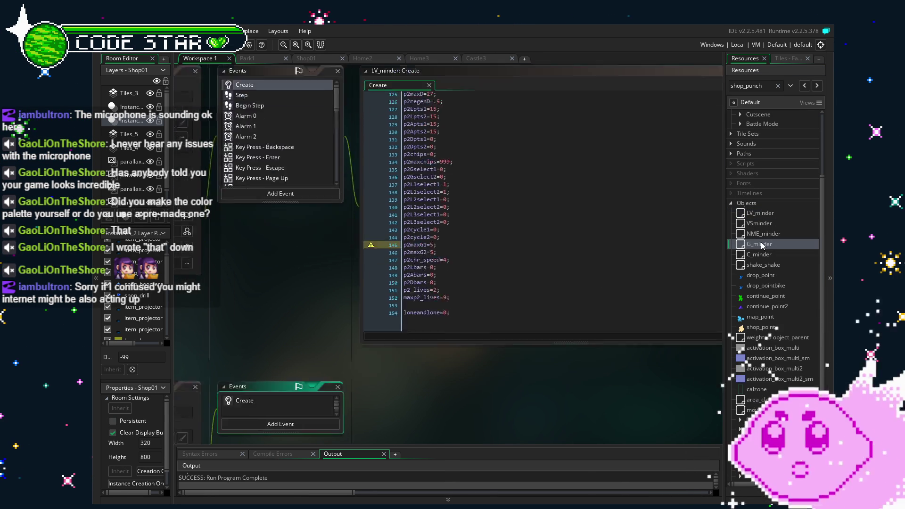
double_click(760, 244)
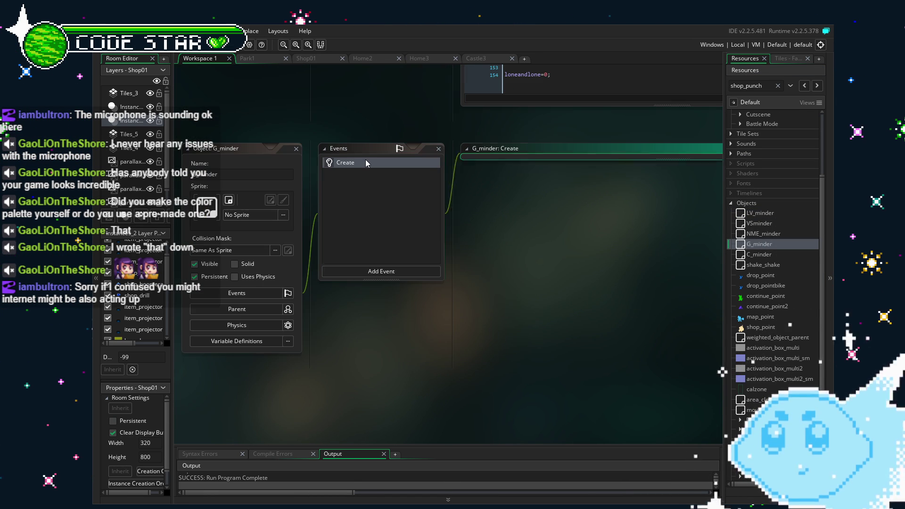
double_click(366, 162)
scroll(515, 315, "down", 5)
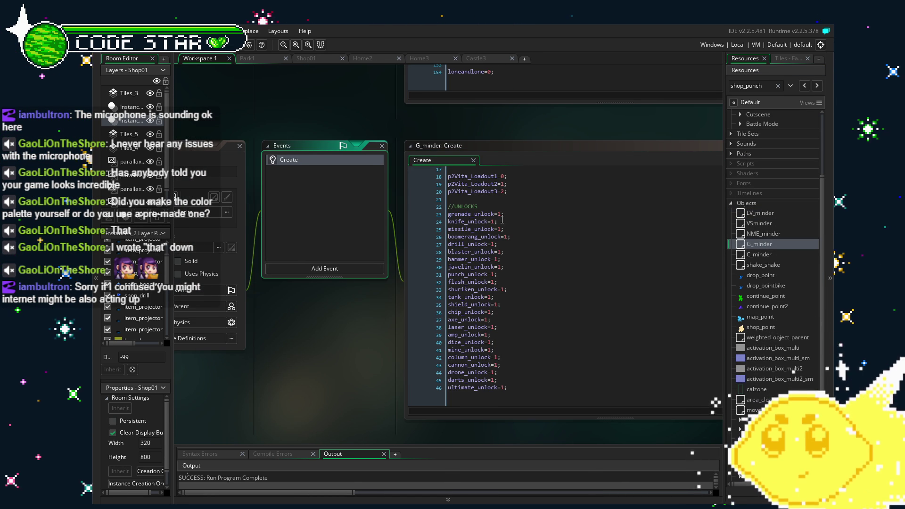
In G_minder's Create code, set the unlock flags from hammer_unlock down to darts_unlock to 0
left_click(503, 259)
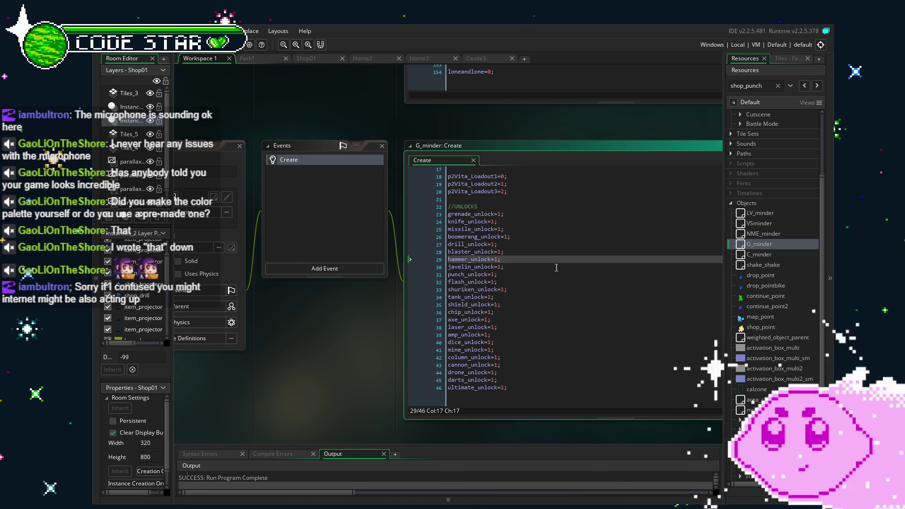
key("BackSpace")
type("0")
key("Down")
key("Right")
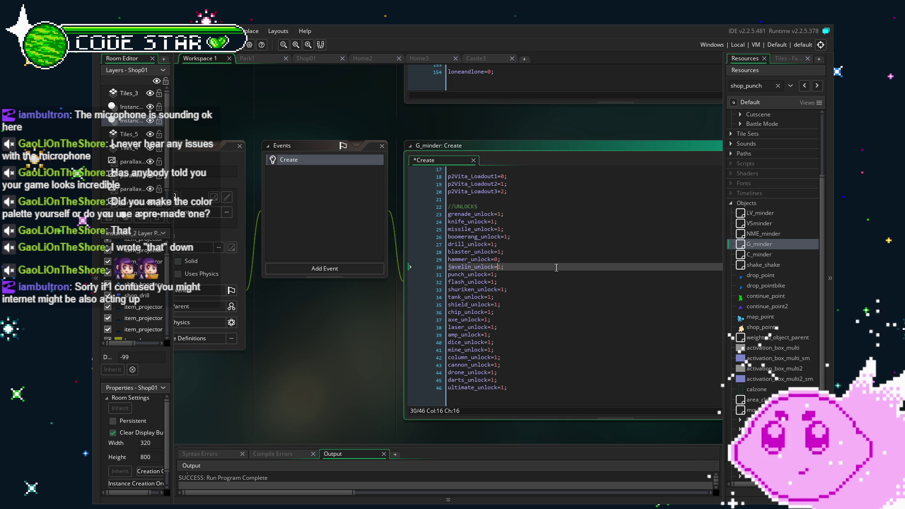
key("BackSpace")
type("0")
key("Down")
key("Left")
key("BackSpace")
type("0")
key("Down")
key("BackSpace")
type("0")
key("Down")
key("Right")
key("Right")
key("Right")
key("BackSpace")
type("0")
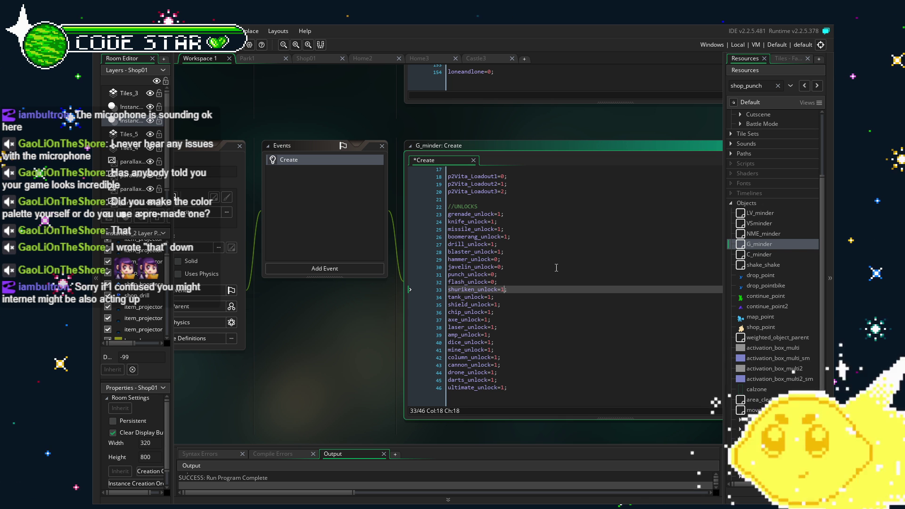
key("Down")
key("Left")
key("BackSpace")
type("0")
key("Down")
key("Right")
key("Right")
key("BackSpace")
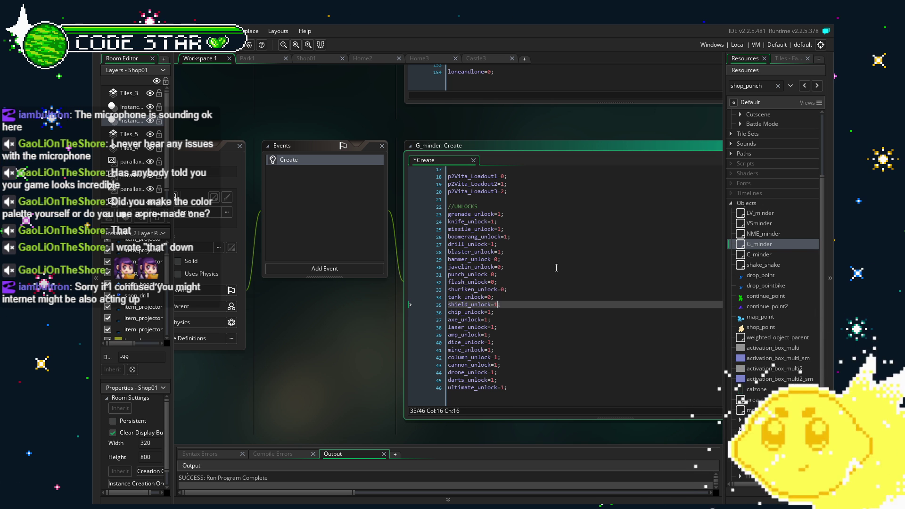
type("0")
key("Down")
key("Left")
key("BackSpace")
type("0")
key("Down")
key("Left")
key("BackSpace")
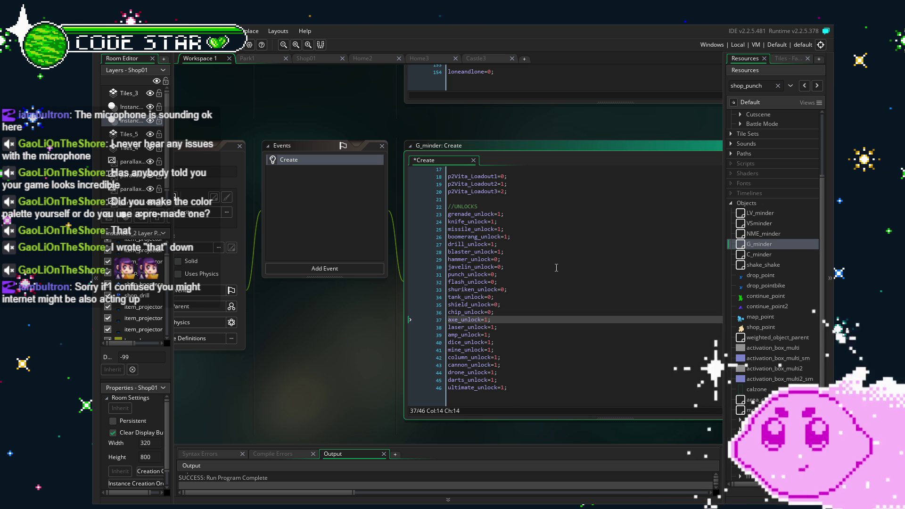
type("0")
key("Down")
key("Right")
key("Right")
key("BackSpace")
type("0")
key("Down")
key("Left")
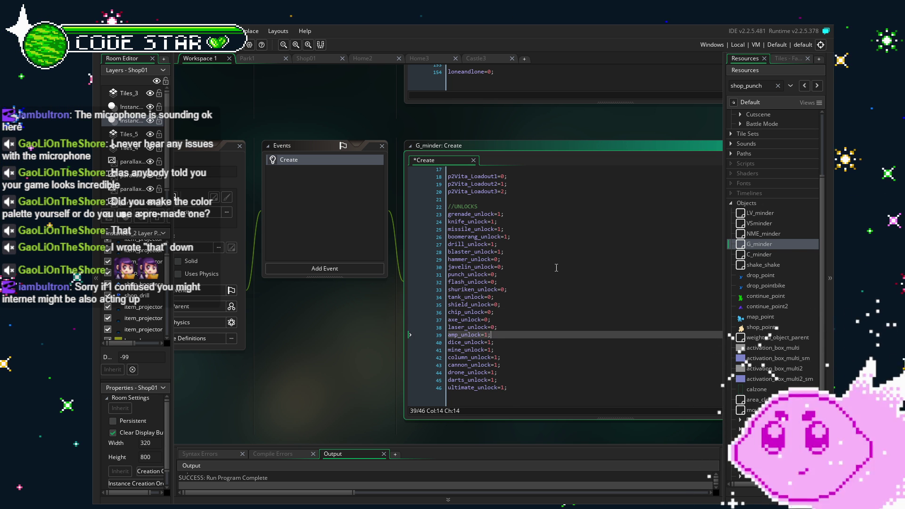
key("BackSpace")
type("0")
key("Down")
key("Right")
key("BackSpace")
type("0")
key("Down")
key("BackSpace")
type("0")
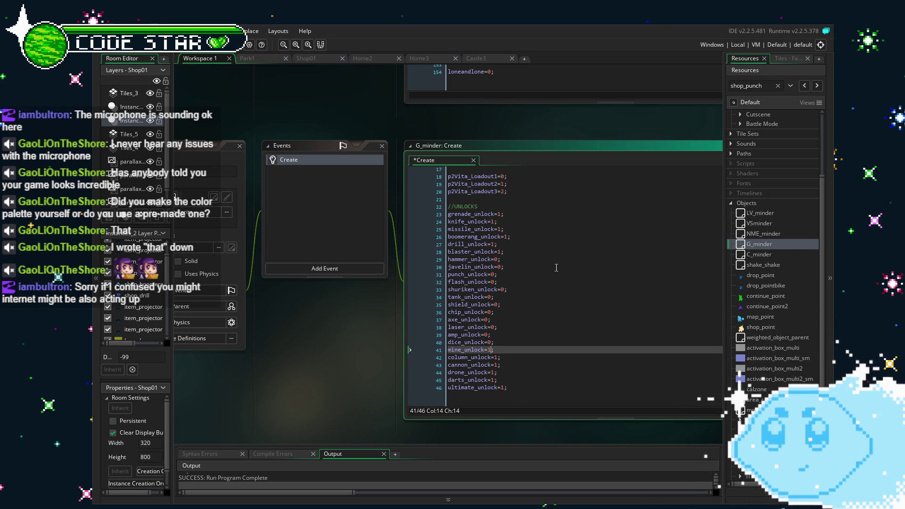
key("Down")
key("Right")
key("BackSpace")
Zero the remaining flags (ultimate, blaster, drill, boomerang, missile, knife, grenade), save, and run the game
type("0")
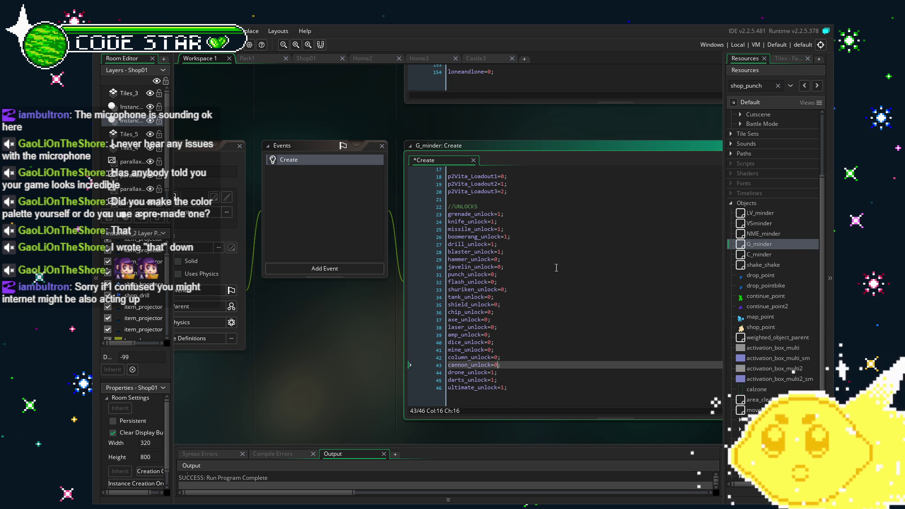
key("Down")
key("BackSpace")
type("0")
key("Down")
key("Left")
key("BackSpace")
type("0")
key("Down")
key("BackSpace")
type("0")
key("Down")
key("Right")
key("Right")
key("Right")
key("BackSpace")
type("0")
key("Up")
key("Up")
key("Up")
key("Up")
key("Up")
key("Left")
key("BackSpace")
type("0")
key("Up")
key("BackSpace")
type("0")
key("Up")
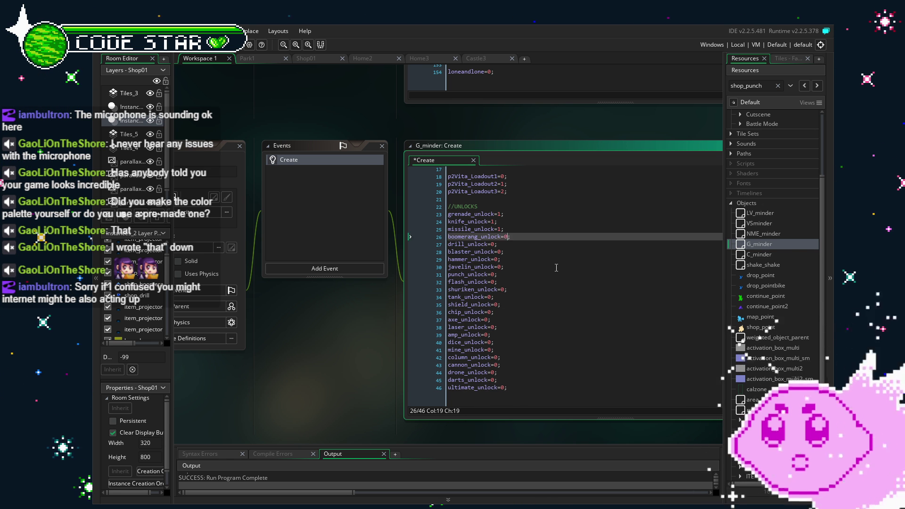
key("End")
key("BackSpace")
type("0")
key("Up")
key("BackSpace")
type("0")
key("Up")
key("Left")
key("BackSpace")
type("0")
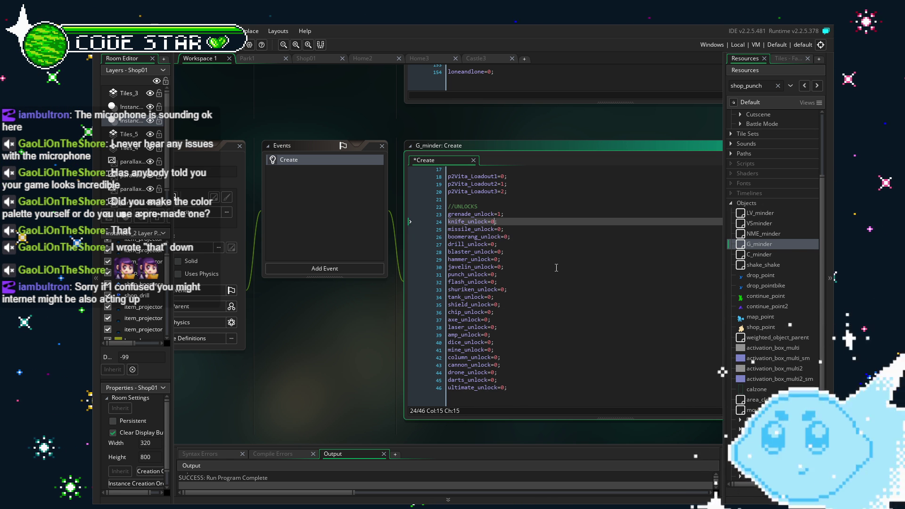
key("Up")
key("Right")
key("Right")
key("BackSpace")
type("0")
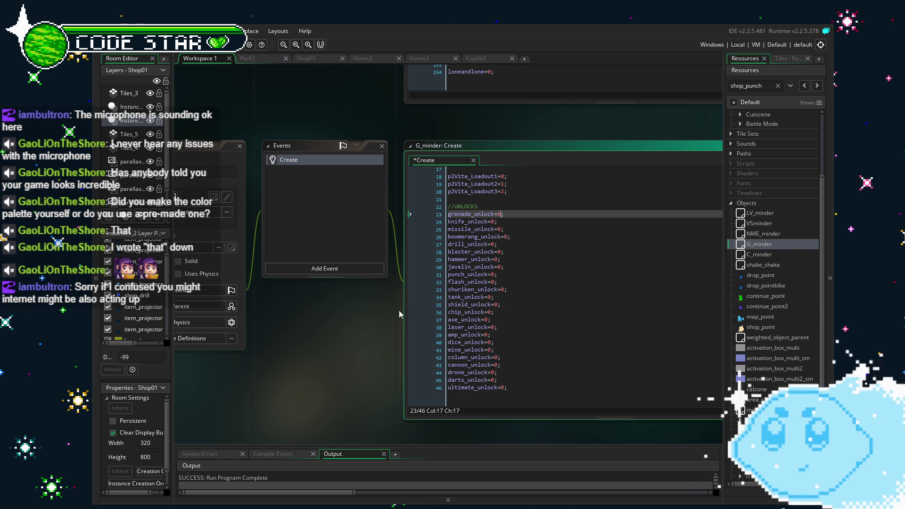
key("ctrl+s")
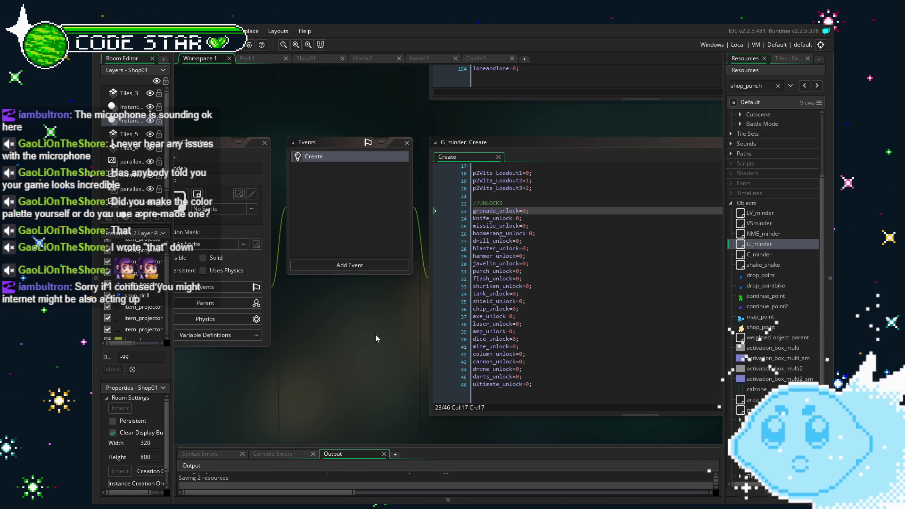
left_click(206, 51)
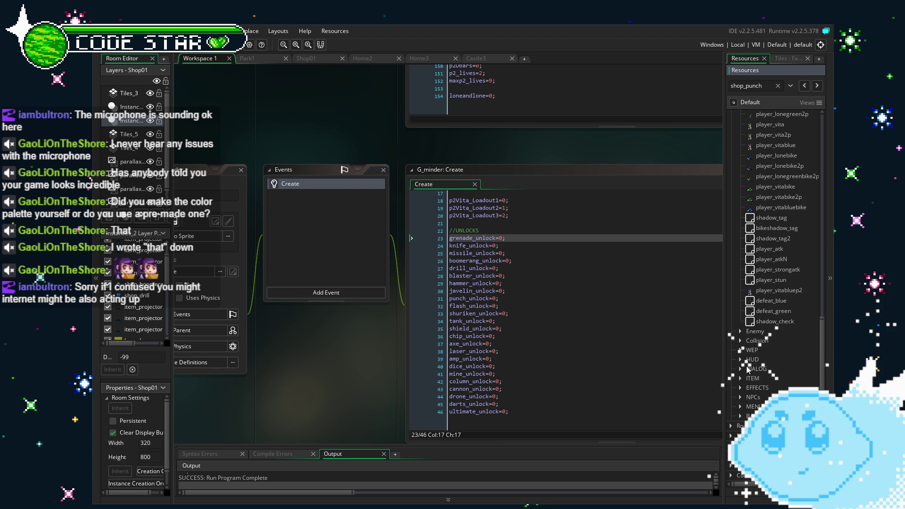
Scroll up in G_minder's Create code after the test build closes
scroll(755, 330, "up", 2)
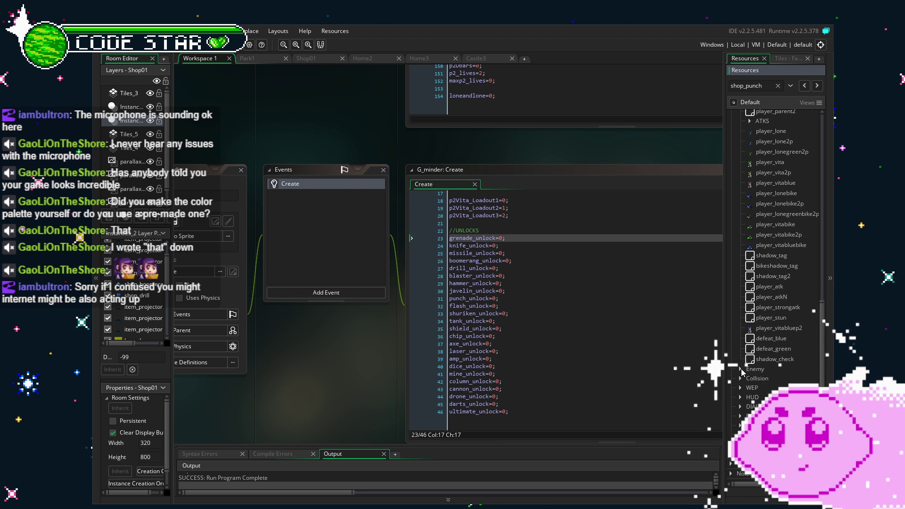
In shop_point's Create code, add an indented LV_minder.current_spawn=1; line before the spawn block's closing brace
scroll(741, 371, "up", 5)
double_click(760, 270)
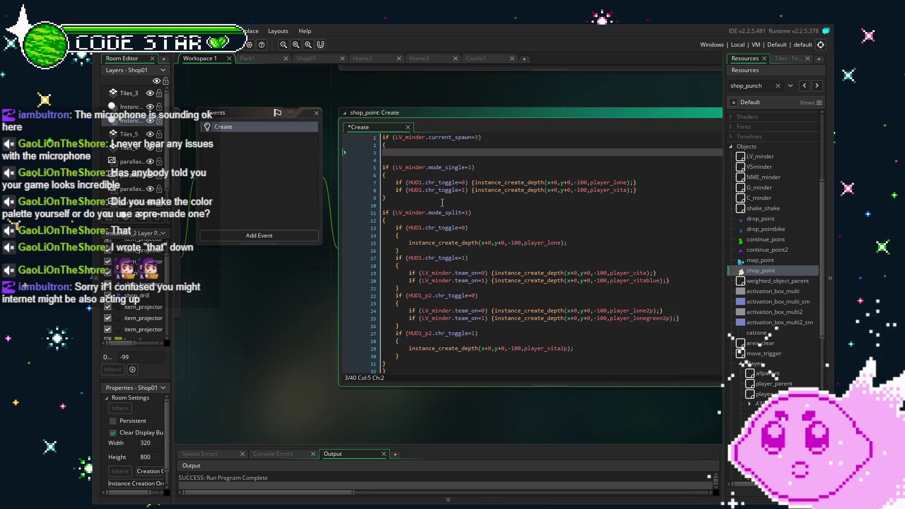
left_click(383, 364)
key("Return")
key("Return")
key("Up")
key("Up")
key("Delete")
type("LV_minder.current_spawn=1;")
key("Home")
key("Tab")
Review the spawn block and player_vita spawn line, then save the shop_point code
left_click(492, 332)
scroll(493, 333, "down", 2)
left_click(383, 324)
scroll(499, 266, "up", 2)
left_click(499, 265)
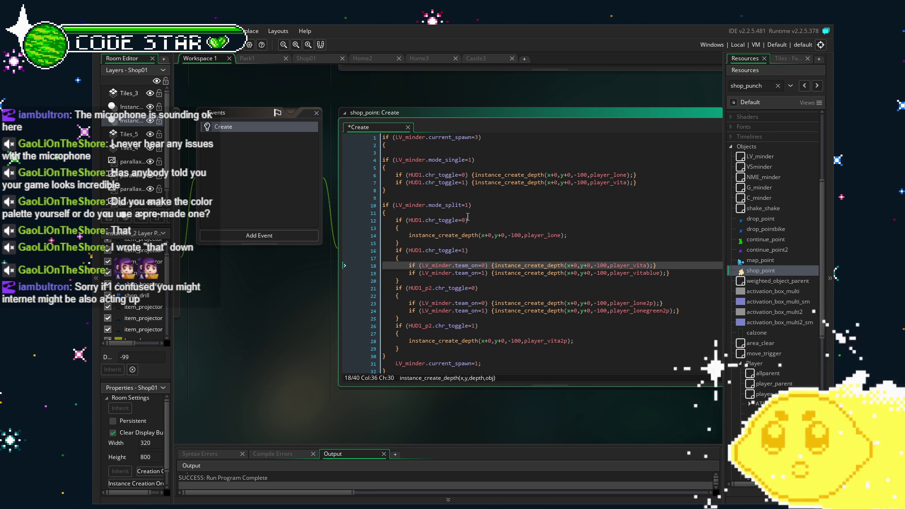
scroll(468, 236, "down", 2)
scroll(467, 236, "down", 1)
scroll(489, 309, "down", 1)
scroll(489, 310, "up", 4)
left_click_drag(223, 290, 219, 274)
key("ctrl+s")
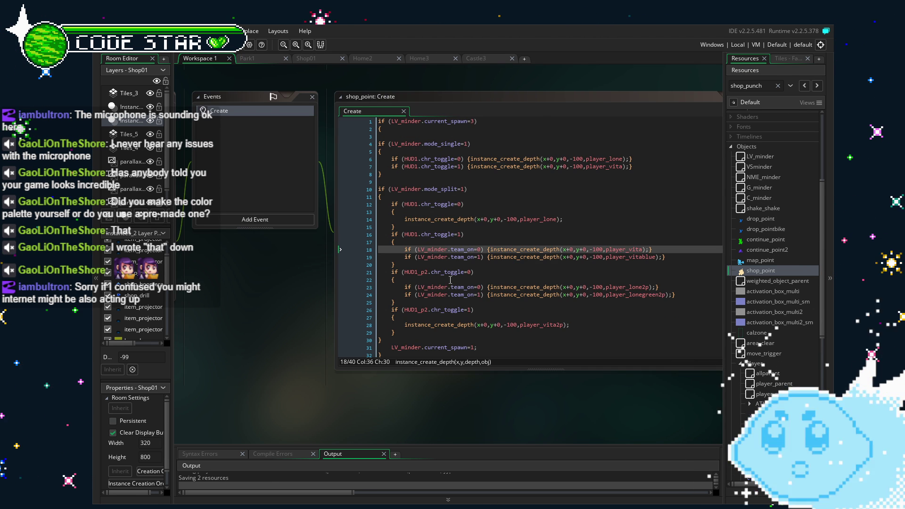
Remove the current_spawn line from inside the spawn block
left_click(474, 348)
key("BackSpace")
type("0")
key("shift+Home")
key("BackSpace")
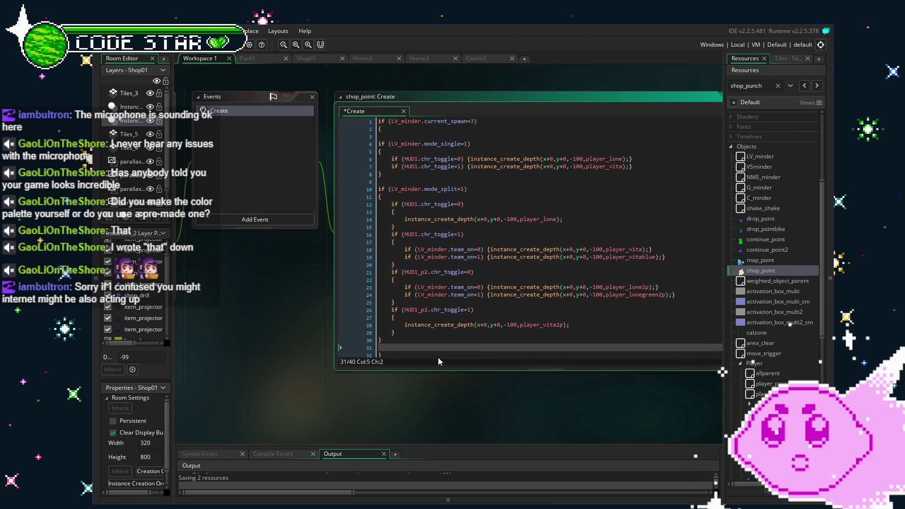
key("BackSpace")
key("BackSpace")
Add LV_minder.current_spawn=0; just below the spawn block, then save and run with F5
scroll(426, 346, "down", 3)
left_click(413, 343)
key("Return")
key("Return")
key("BackSpace")
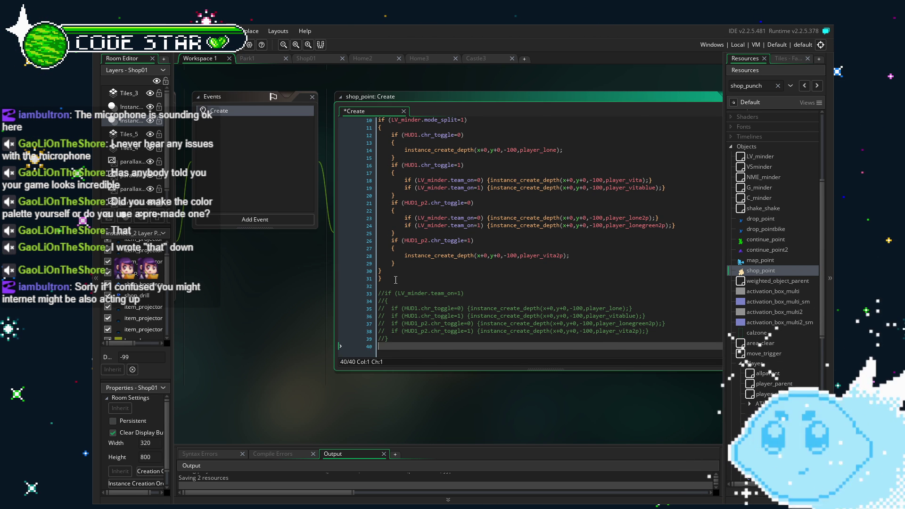
key("BackSpace")
left_click(396, 280)
key("Return")
key("Return")
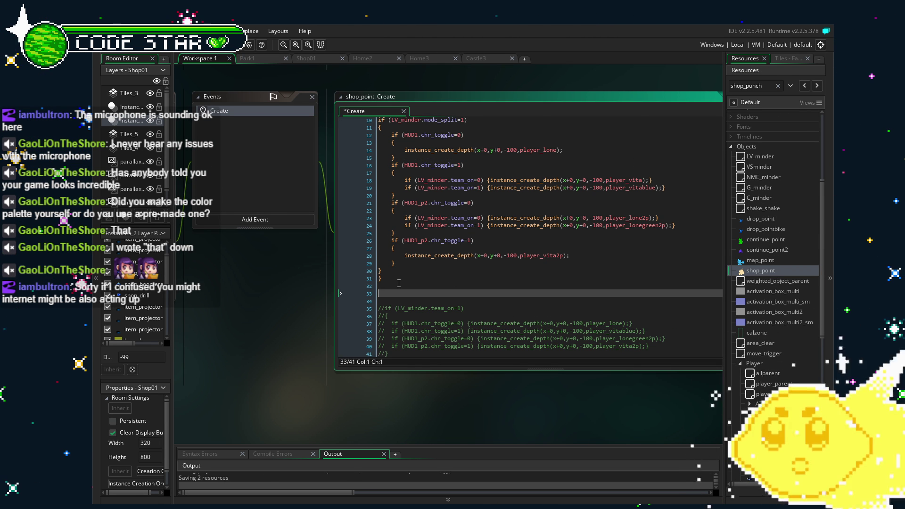
type("LV_minder.current_spawn=0;")
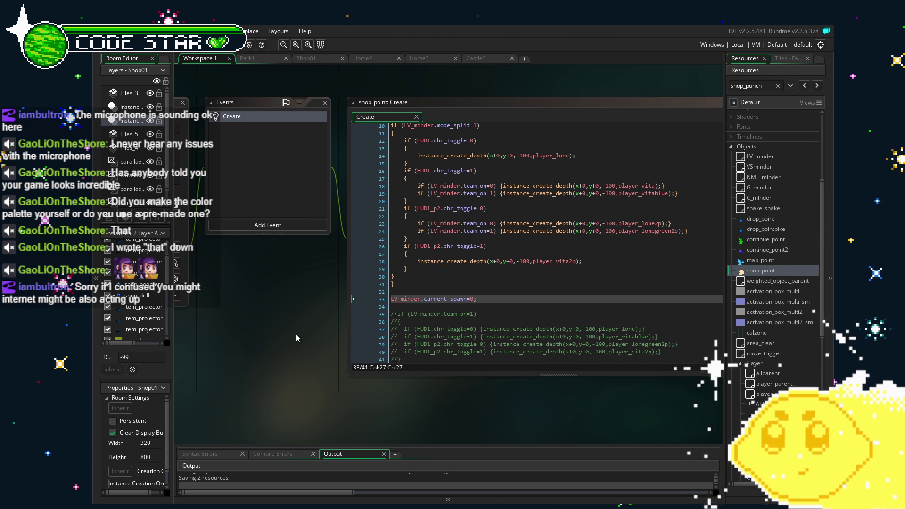
key("F5")
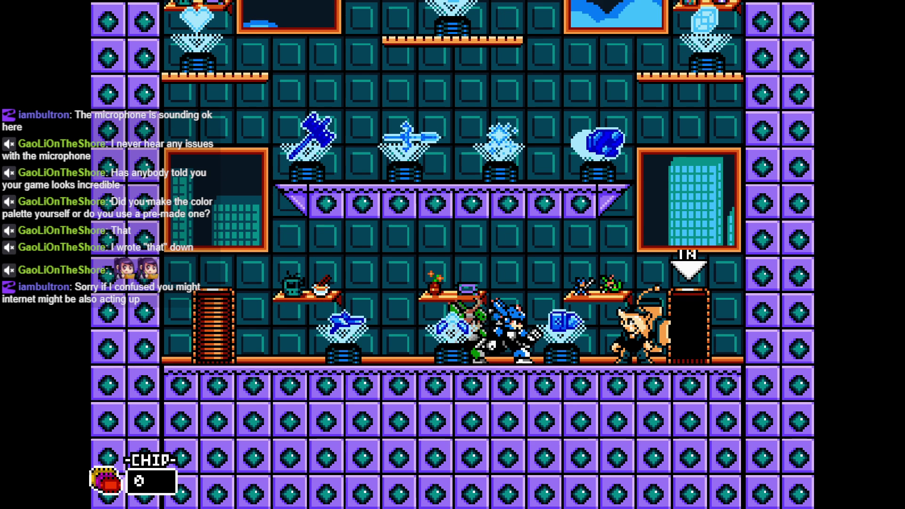
Walk past the shop's display items, swing the weapon, and go up through the IN door
key("Left")
key("Left")
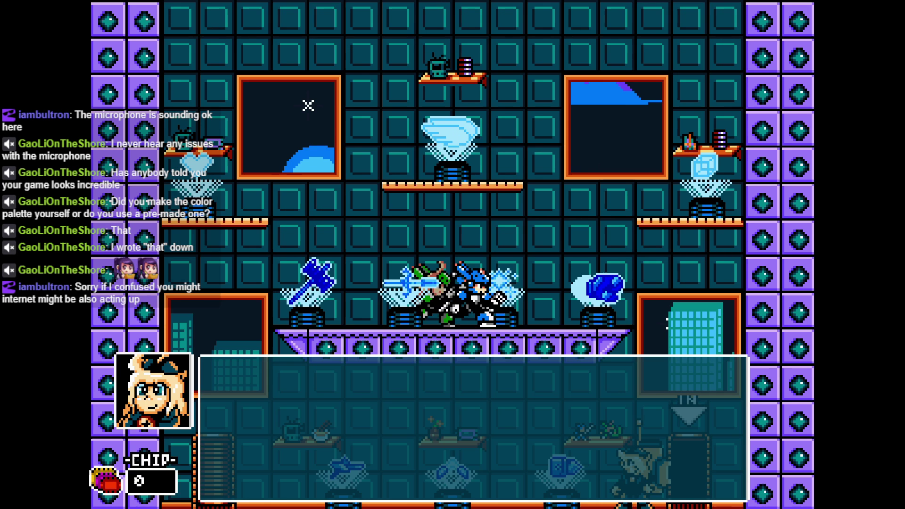
key("Right")
key("Left")
key("Right")
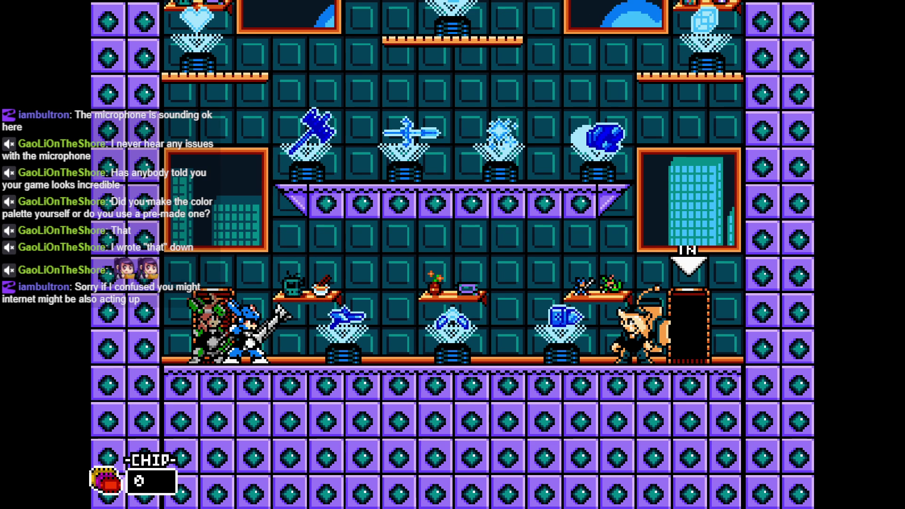
key("Right")
key("Up")
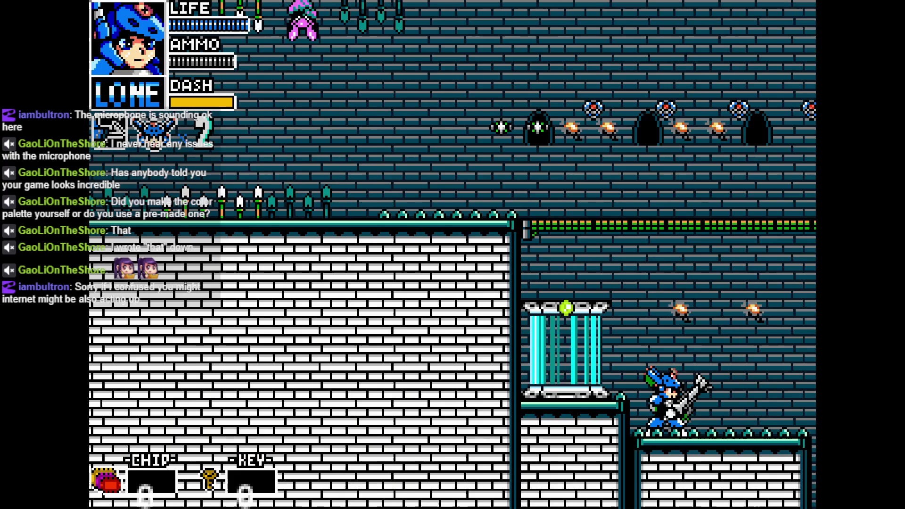
Talk to the shopkeeper, dismiss the dialogue, and enter the castle stage again
key("Right")
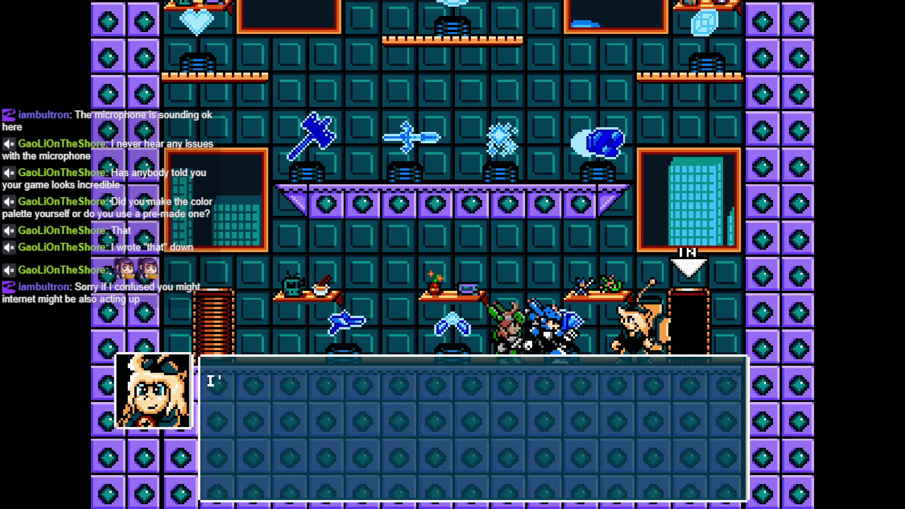
key("z")
key("Left")
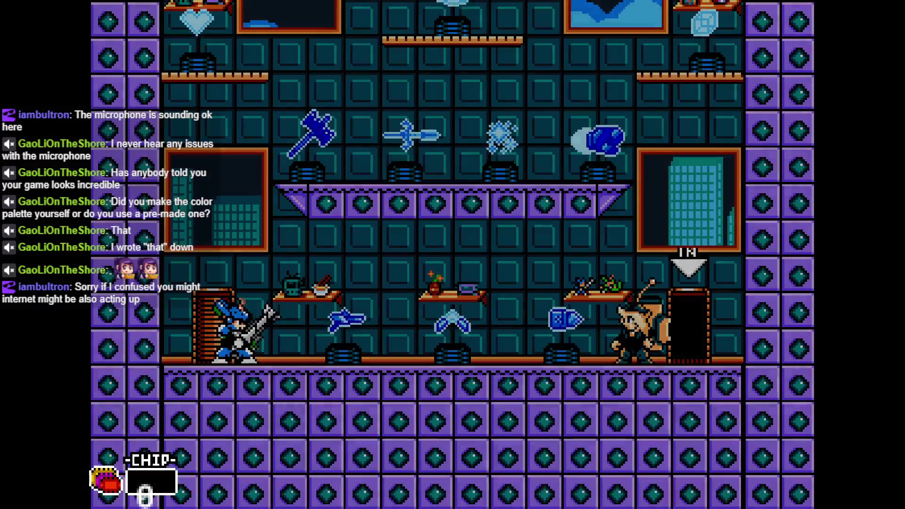
key("z")
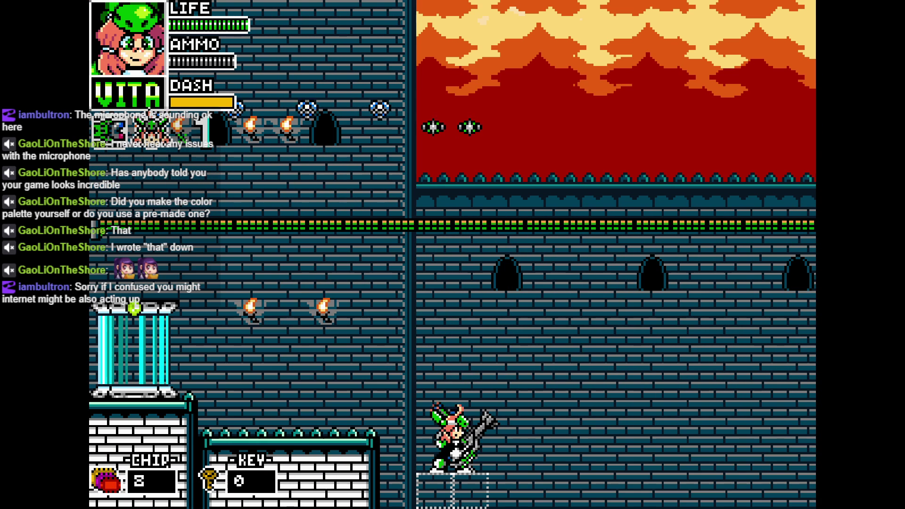
Quit the running game with Escape to return to shop_point's Create code
key("Escape")
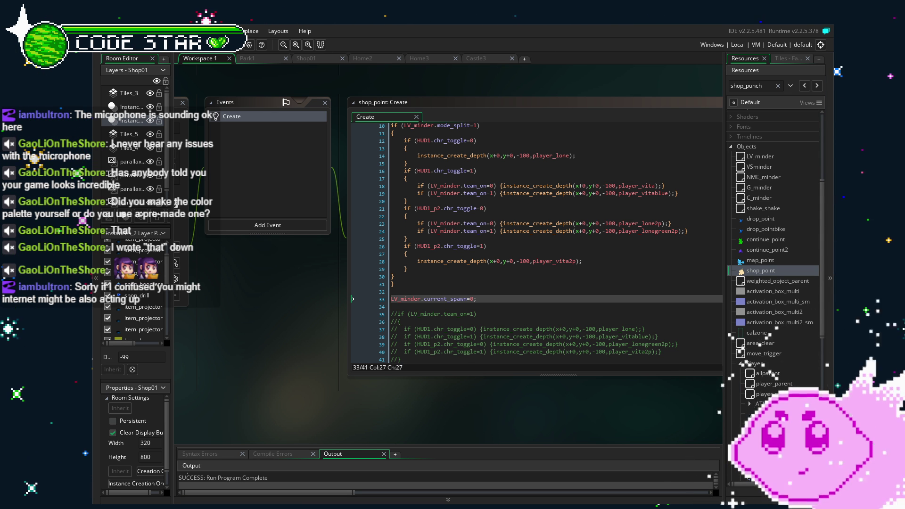
Delete the trailing LV_minder.current_spawn=0 line from shop_point's Create code
scroll(535, 241, "up", 3)
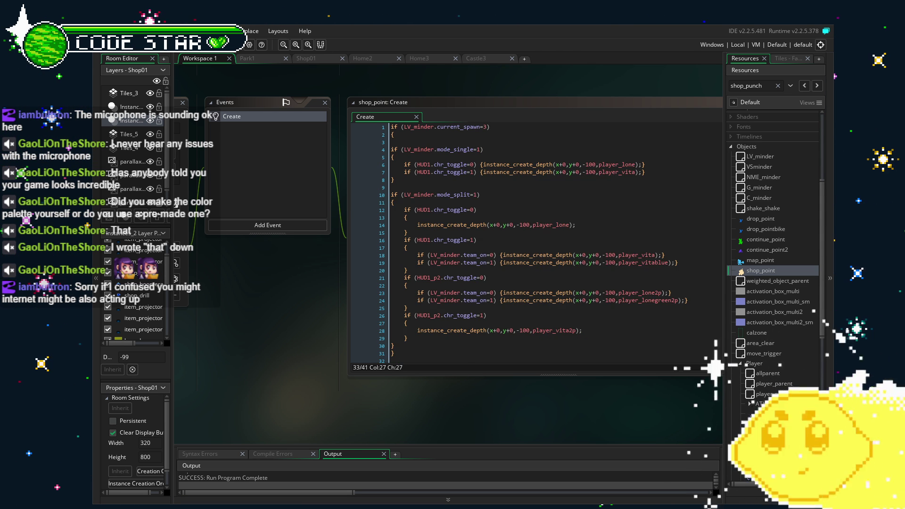
scroll(535, 236, "down", 3)
left_click(490, 293)
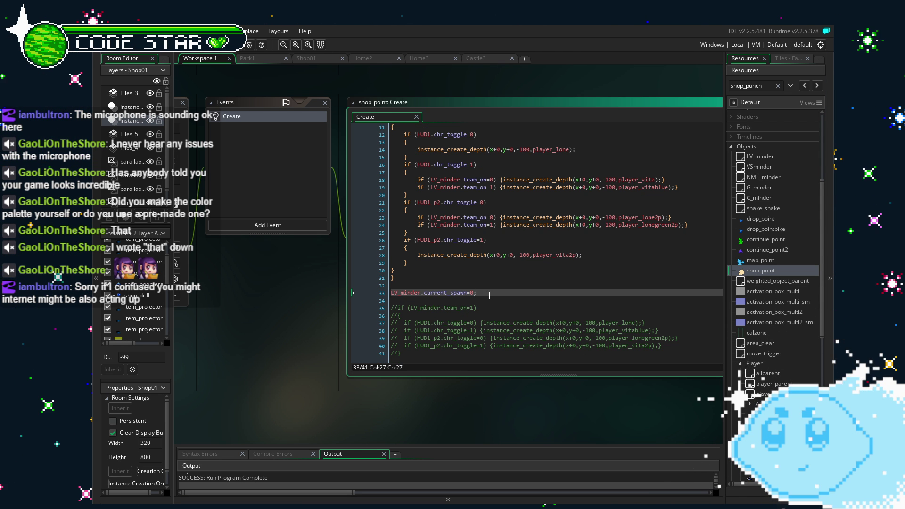
scroll(489, 295, "up", 3)
scroll(490, 296, "down", 3)
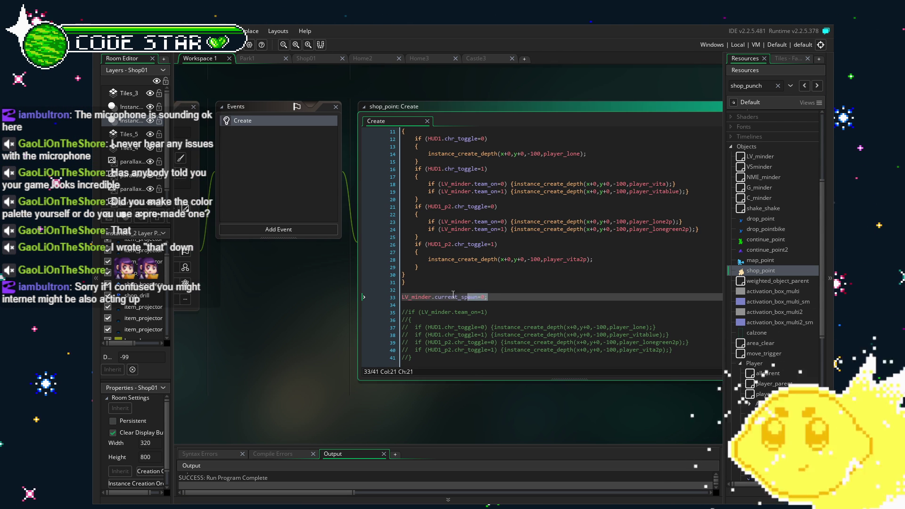
left_click(408, 296, "shift")
key("BackSpace")
key("BackSpace")
key("BackSpace")
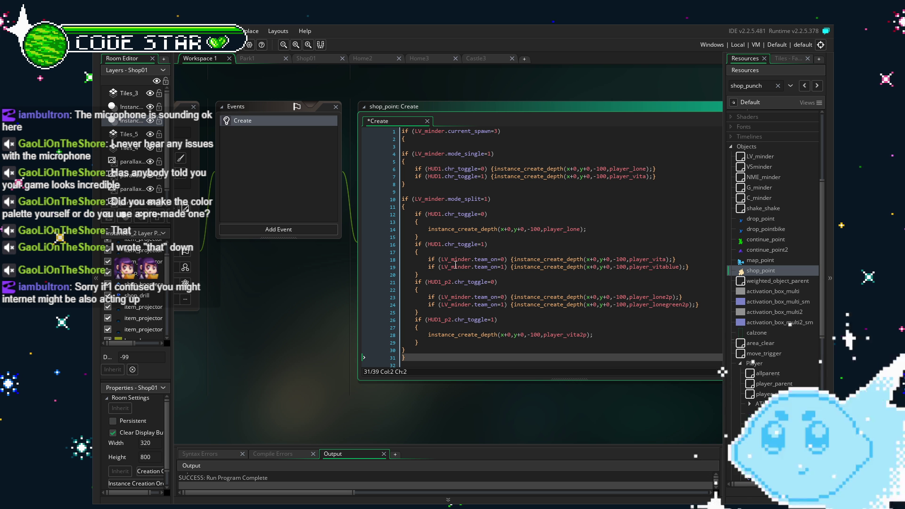
Insert LV_minder.current_spawn=0; right after the spawn block's opening brace and run the game
left_click(418, 137)
key("Tab")
type("LV_minder.current_spawn=0;")
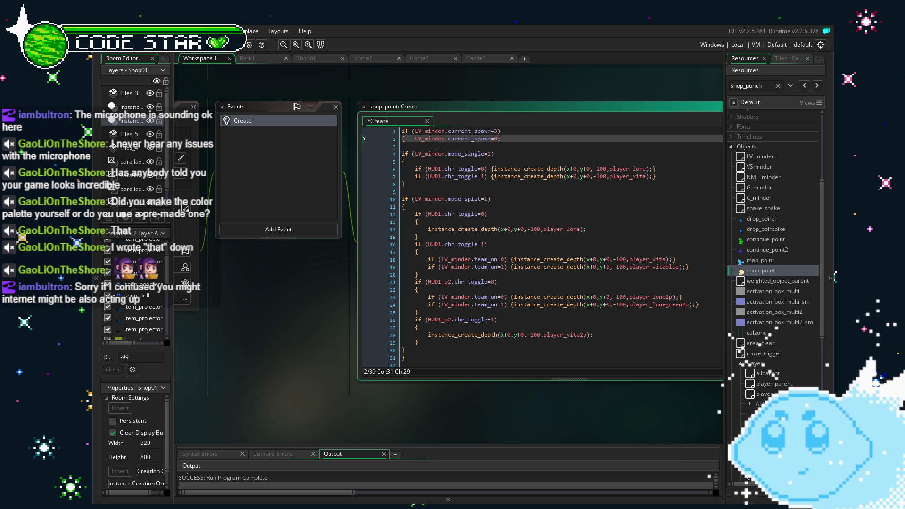
key("ctrl+z")
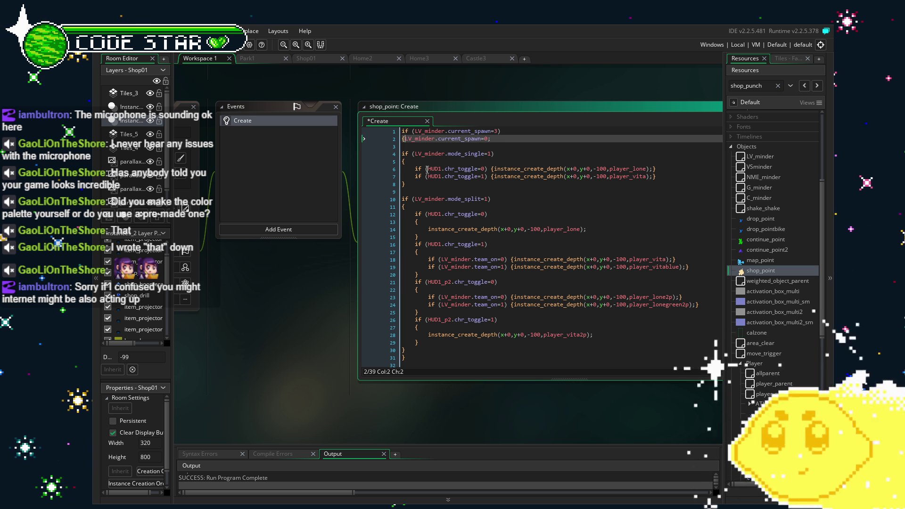
key("F5")
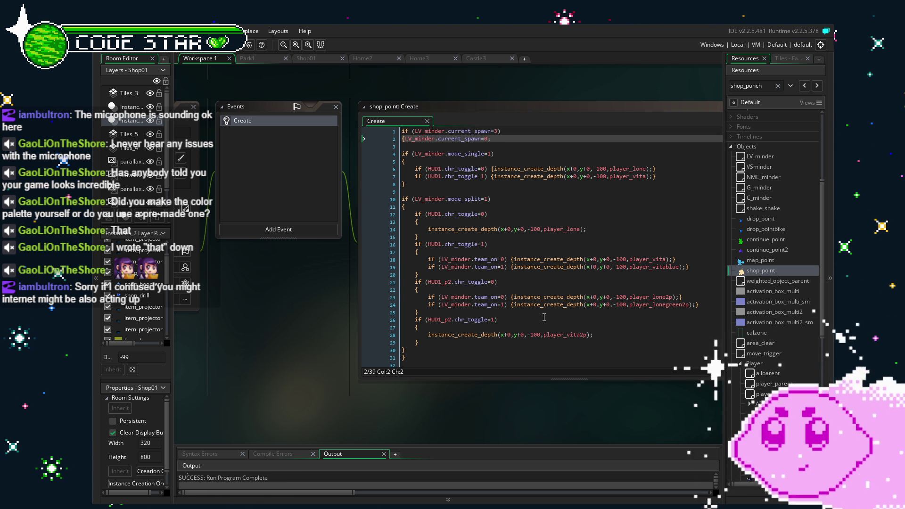
Change the line 2 reset value to 1 and rebuild with F5
double_click(485, 139)
type("1")
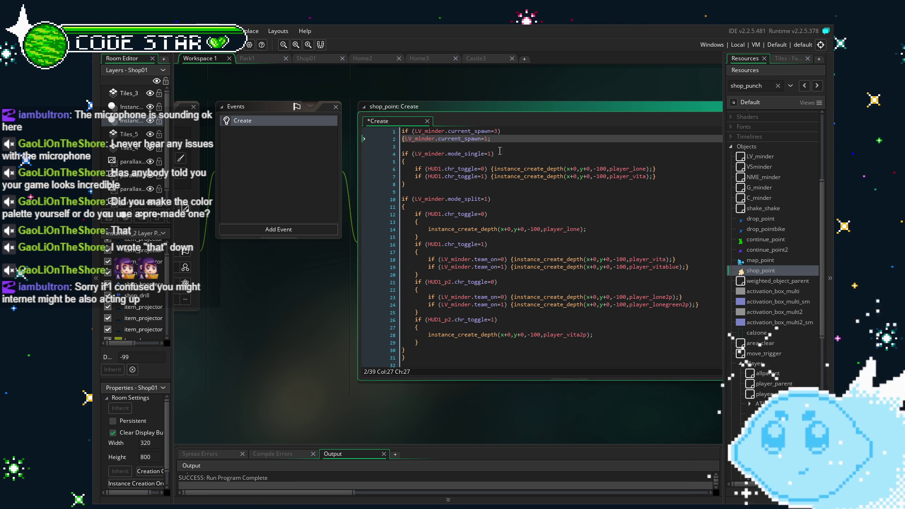
key("F5")
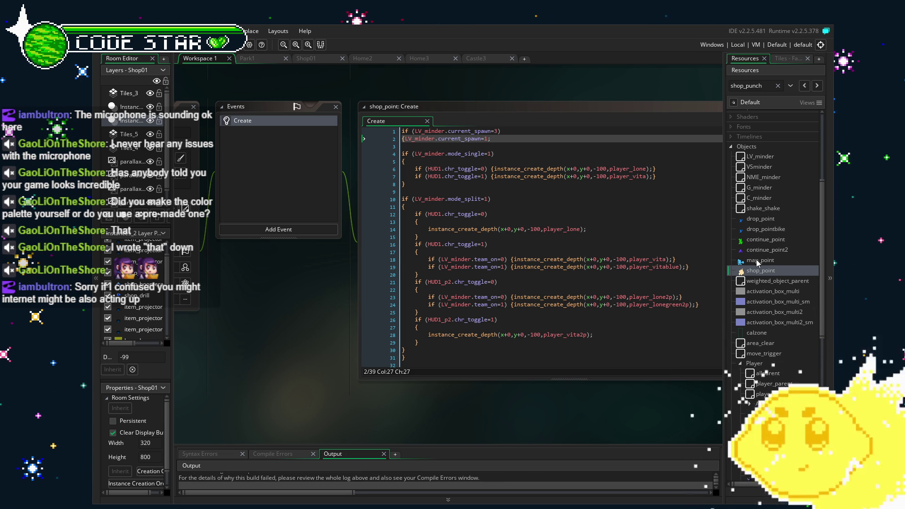
In continue_point's Create event, change line 2's current_spawn from 1 to 0, save, and run
double_click(766, 240)
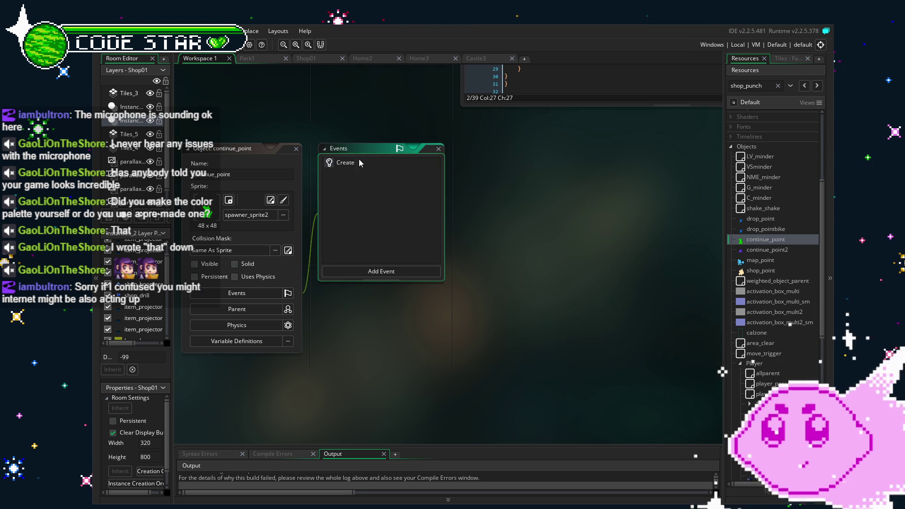
double_click(357, 161)
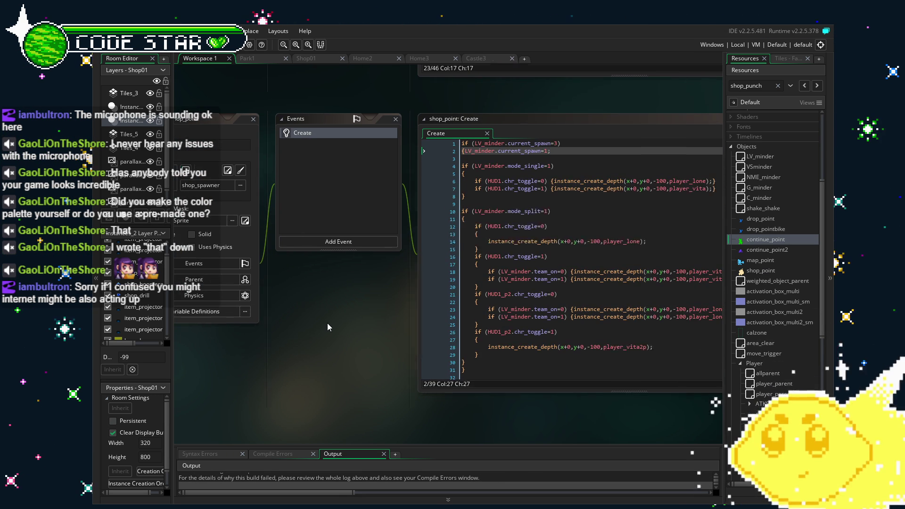
key("BackSpace")
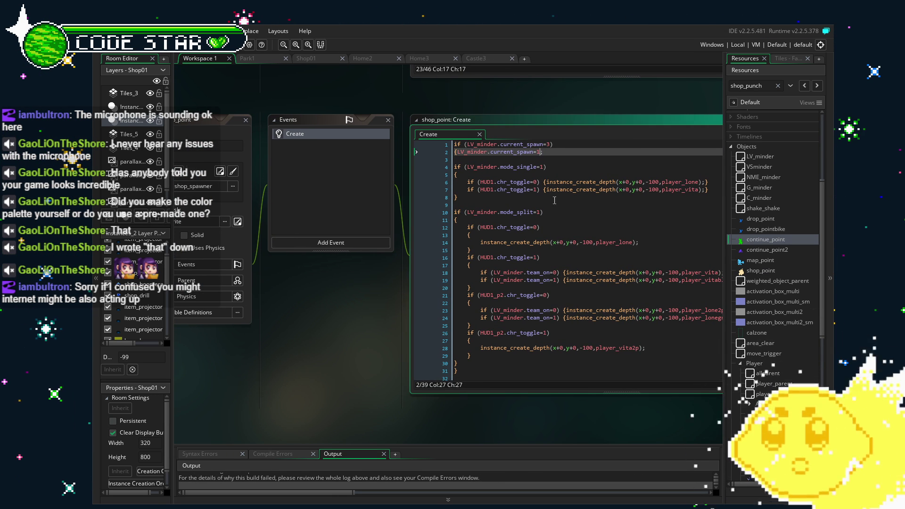
type("0")
key("ctrl+s")
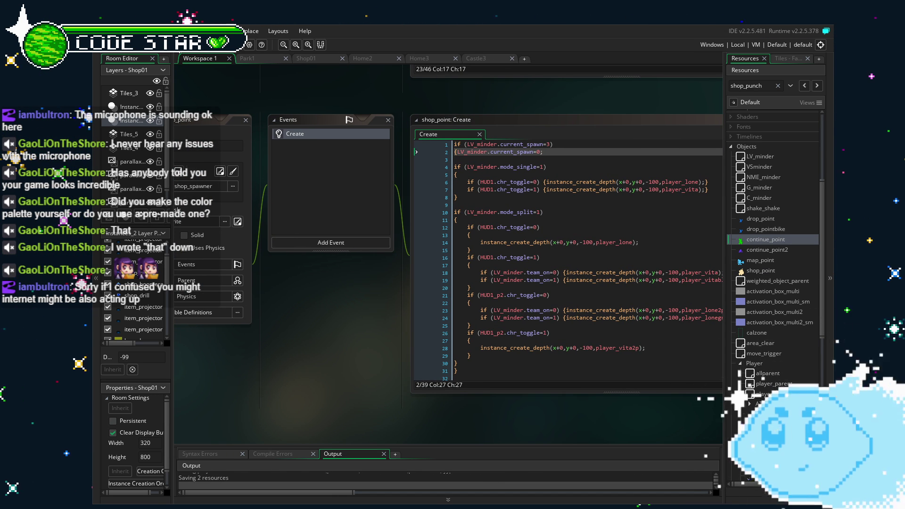
key("F5")
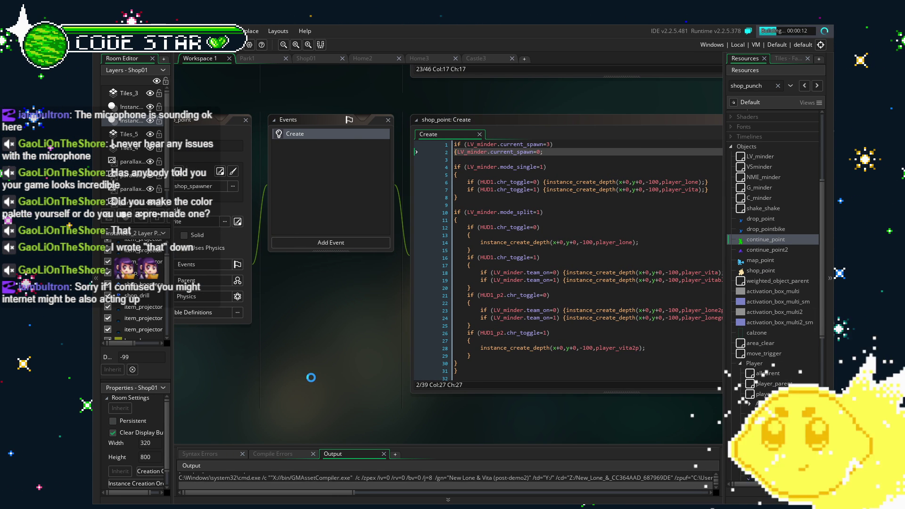
Pan the workspace to the right while the game build launches
left_click_drag(311, 377, 384, 378)
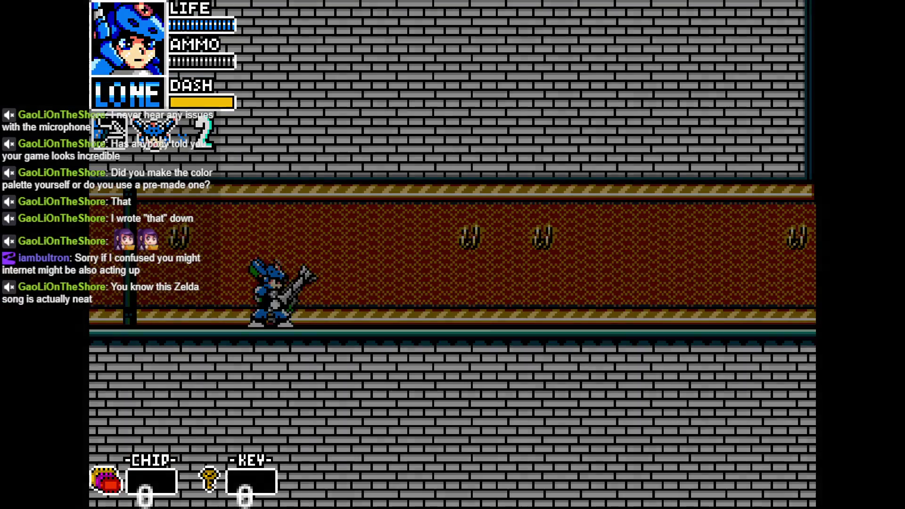
Pause the game, play the castle stage, then exit back to the editor with Escape
key("Escape")
key("Escape")
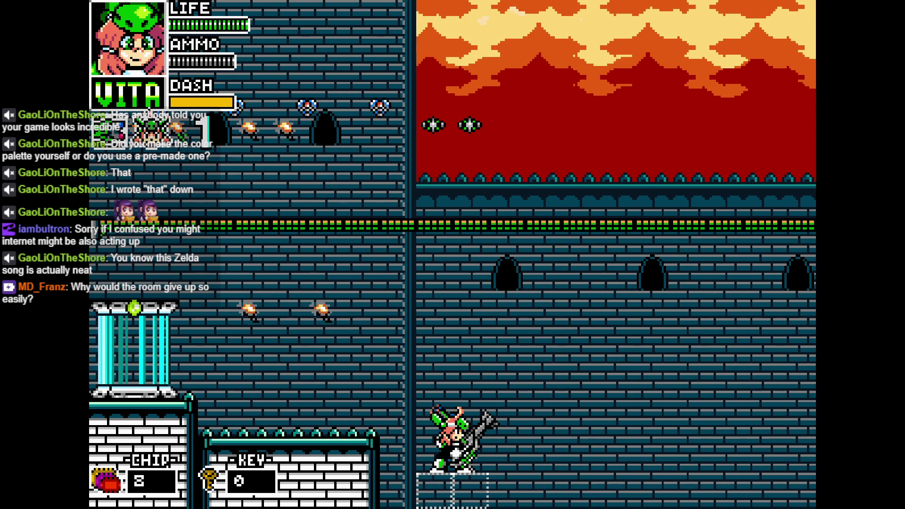
key("Escape")
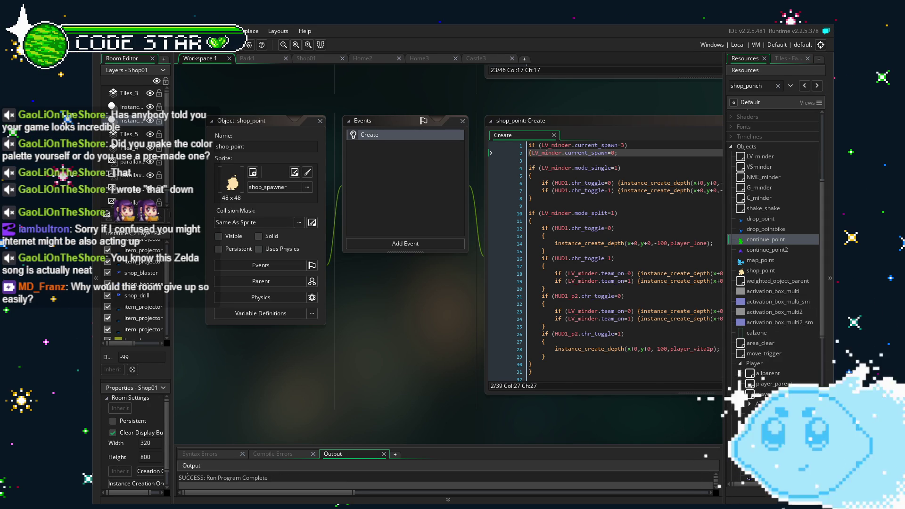
Open the Castle3 room and move the blue figure instance further left, away from the shop
left_click(473, 58)
scroll(459, 330, "up", 3)
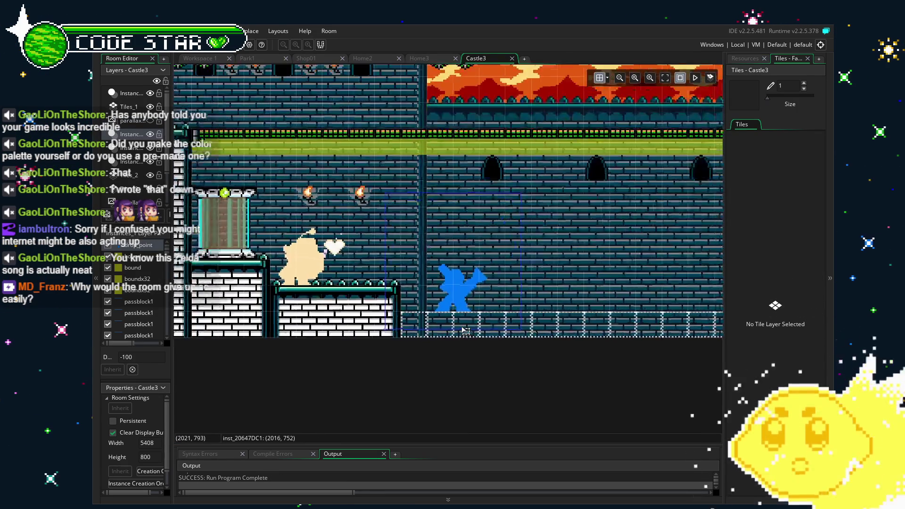
scroll(460, 330, "down", 3)
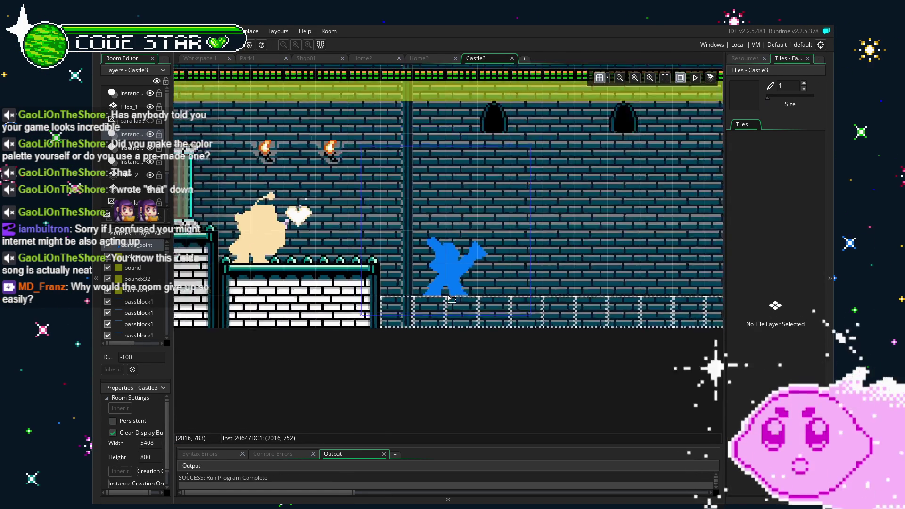
left_click_drag(452, 299, 406, 147)
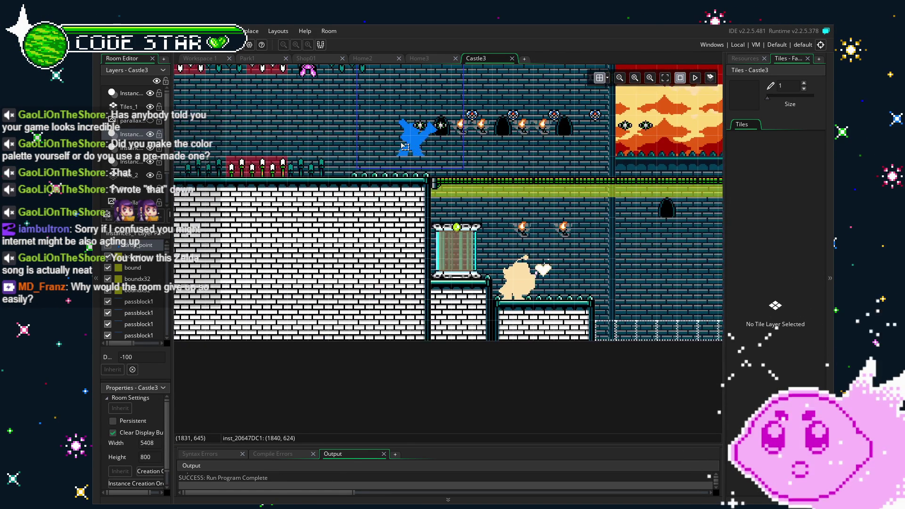
scroll(406, 146, "down", 2)
mouse_move(522, 163)
left_mouse_down()
mouse_move(516, 214)
mouse_move(211, 231)
mouse_move(599, 255)
mouse_move(457, 267)
left_mouse_up()
left_click_drag(602, 288, 484, 281)
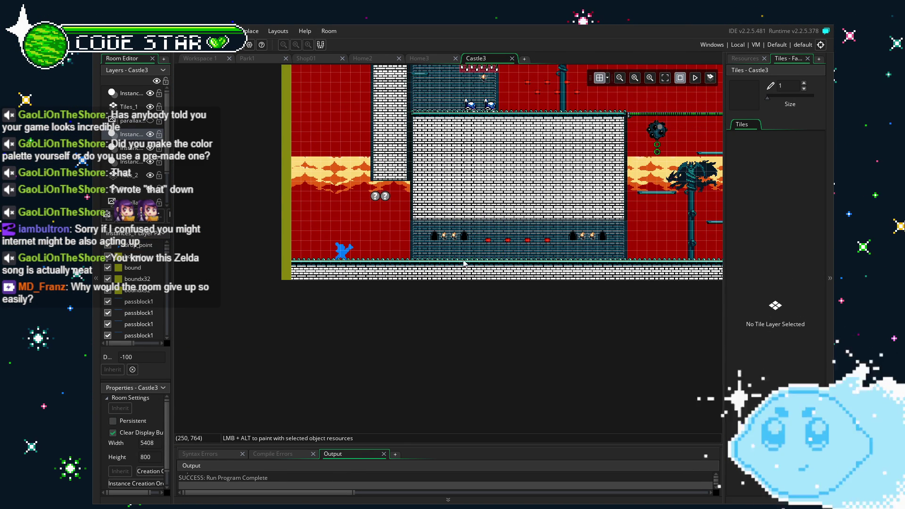
Pan and zoom the Castle3 room view to look further right toward the shop area
left_click_drag(600, 287, 464, 285)
scroll(463, 282, "down", 3)
scroll(541, 296, "up", 3)
scroll(541, 296, "up", 2)
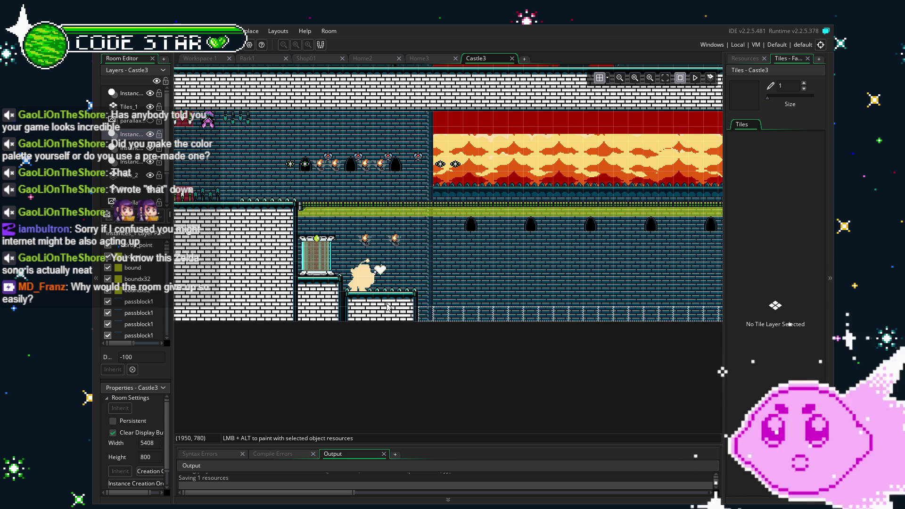
scroll(519, 284, "up", 2)
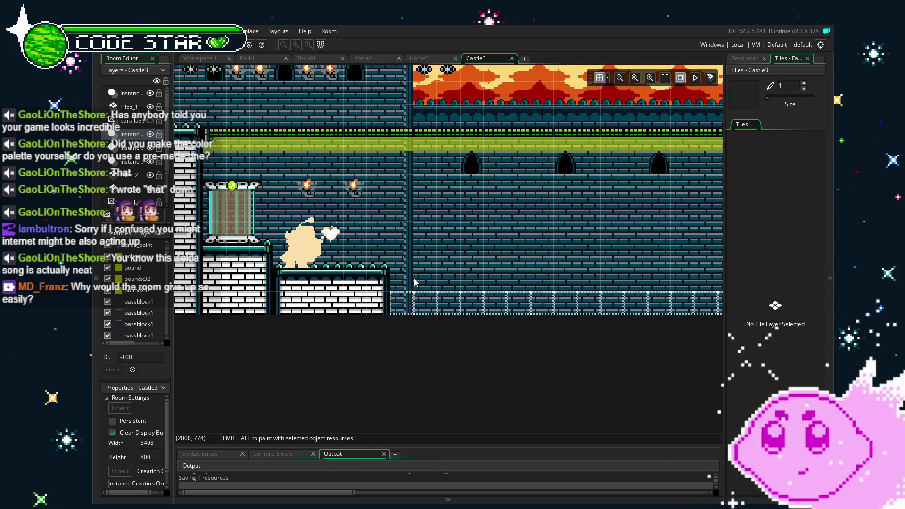
Select the instance beside the shop and inspect the surrounding shop area
left_click(450, 285)
left_click_drag(449, 285, 484, 298)
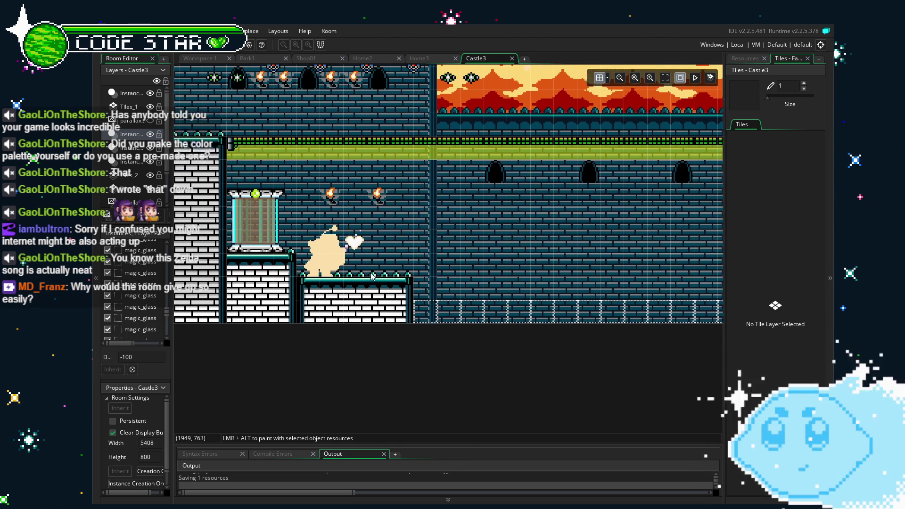
left_click_drag(377, 278, 399, 282)
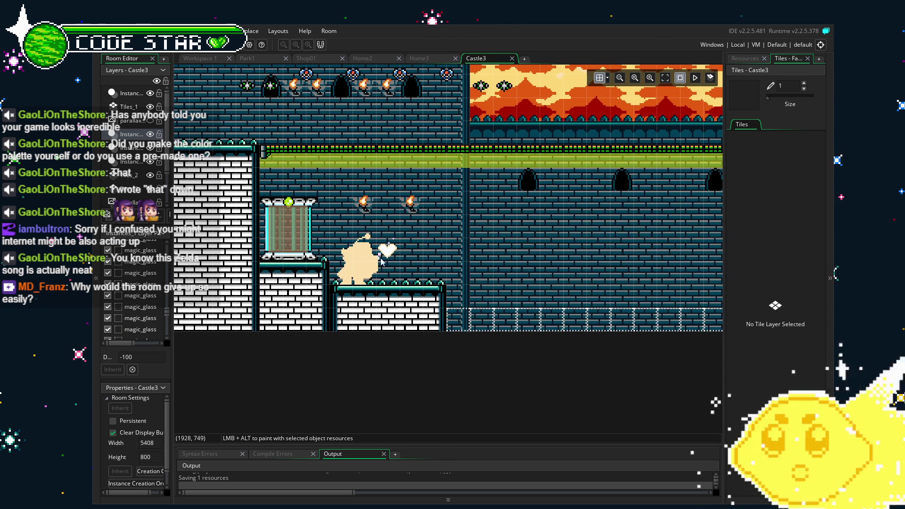
scroll(367, 267, "up", 2)
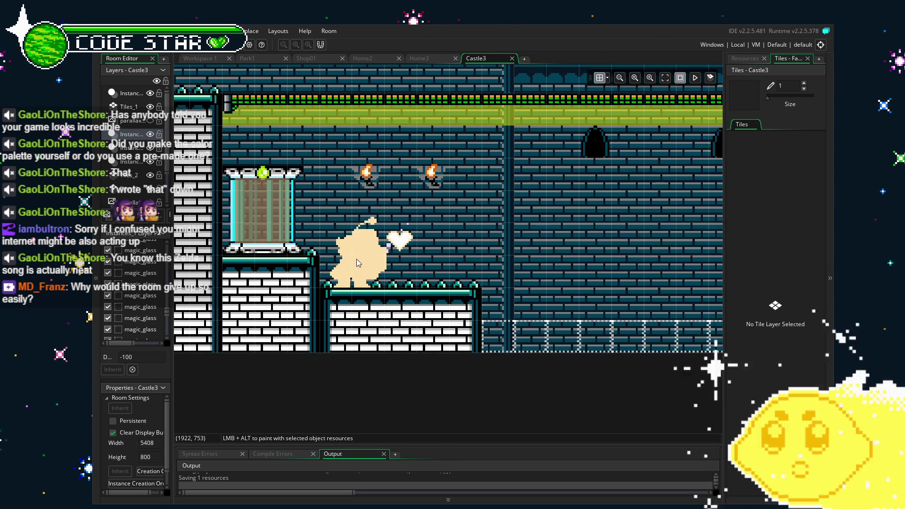
scroll(372, 269, "up", 2)
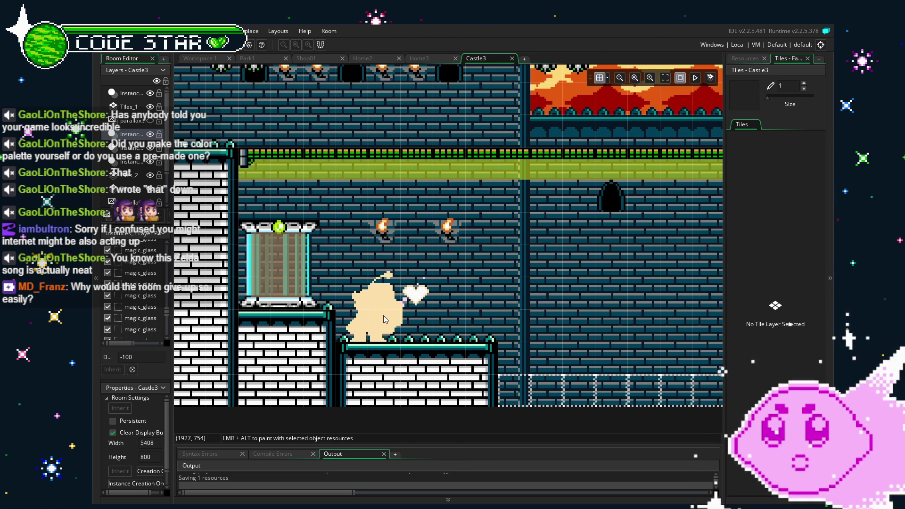
scroll(383, 315, "down", 2)
scroll(384, 316, "right", 8)
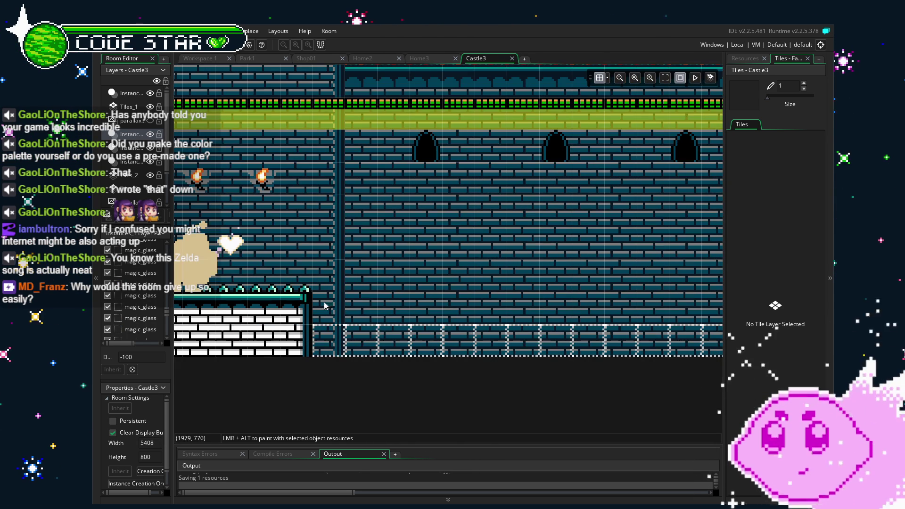
scroll(418, 302, "down", 1)
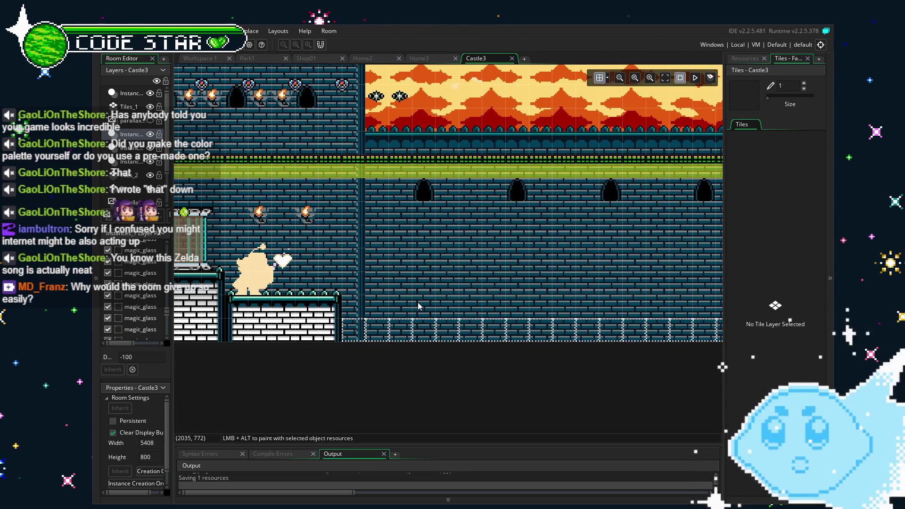
scroll(418, 303, "down", 1)
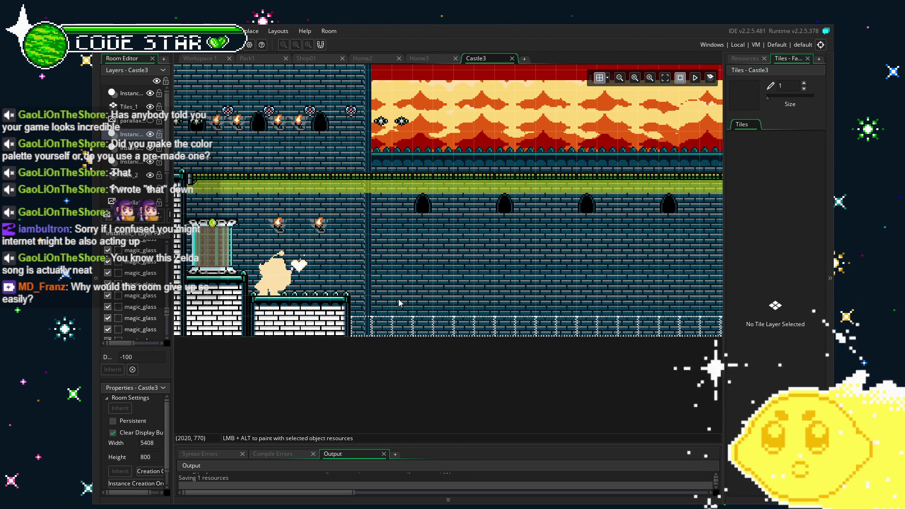
scroll(360, 348, "up", 1)
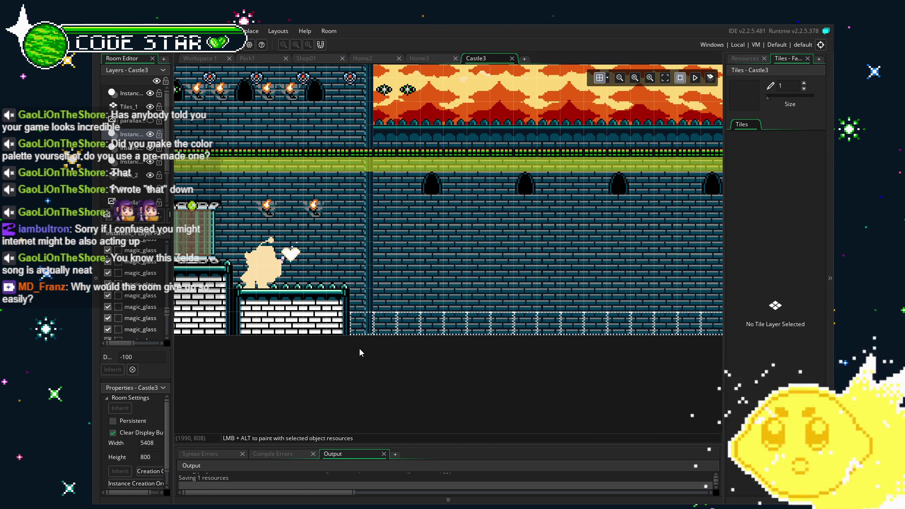